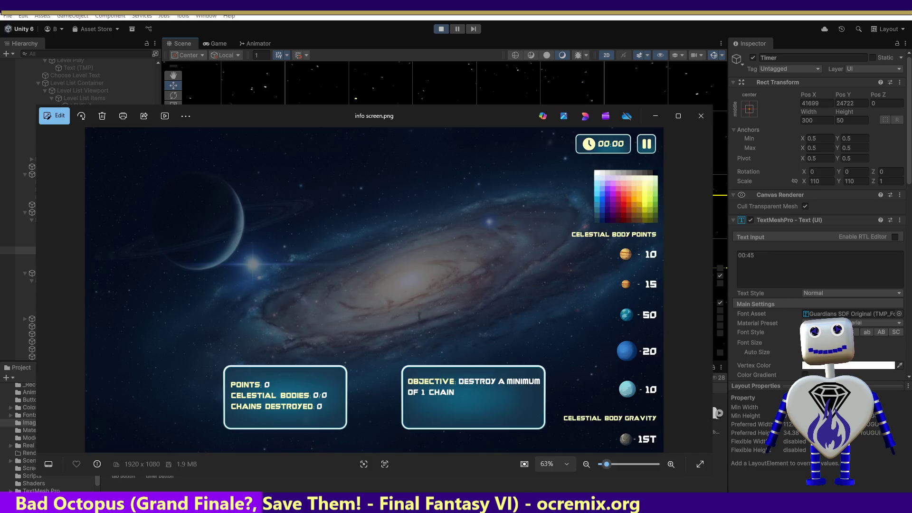
# Move the info screen reference image down to reveal the Unity timer panel.
pyautogui.moveTo(454, 122); pyautogui.dragTo(494, 288)
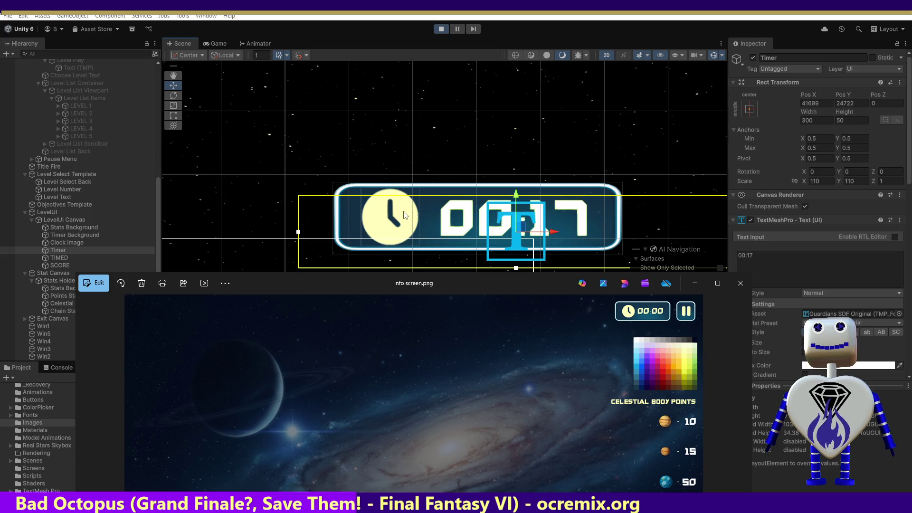
pyautogui.click(68, 234)
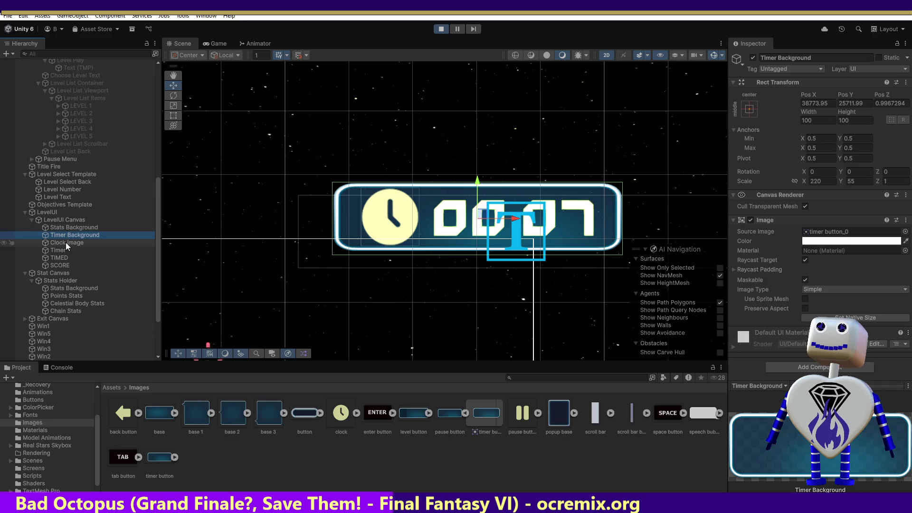
# Set the Clock Image's Rect Transform Scale X and Y to 43.
pyautogui.click(65, 242)
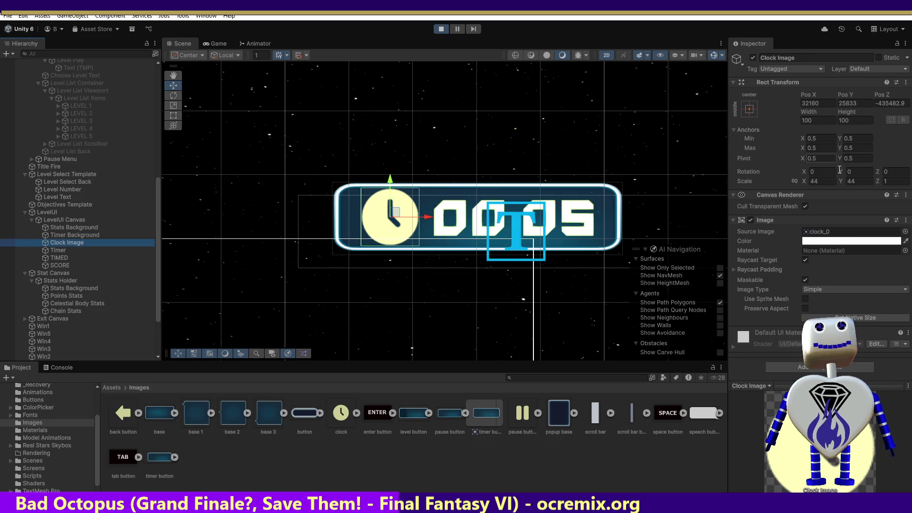
pyautogui.click(826, 180)
pyautogui.click(805, 181)
pyautogui.write('43')
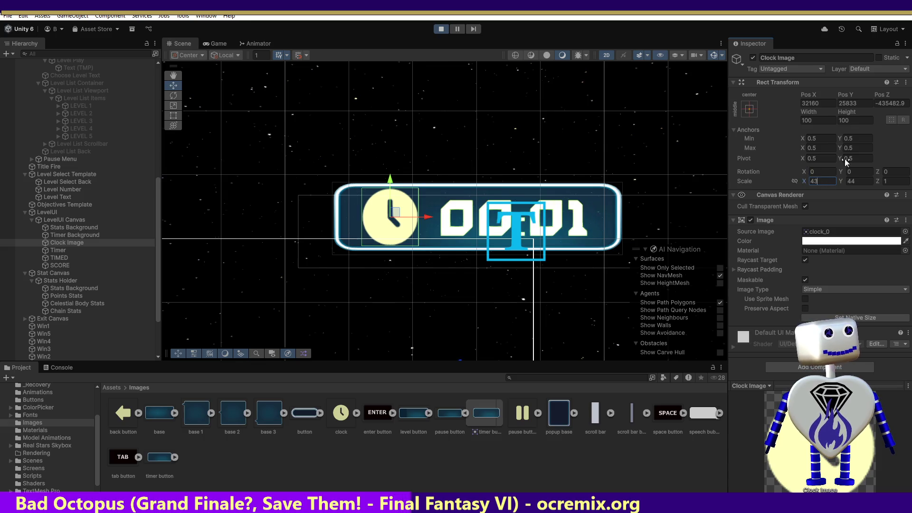
pyautogui.click(847, 181)
pyautogui.press('BackSpace')
pyautogui.press('BackSpace')
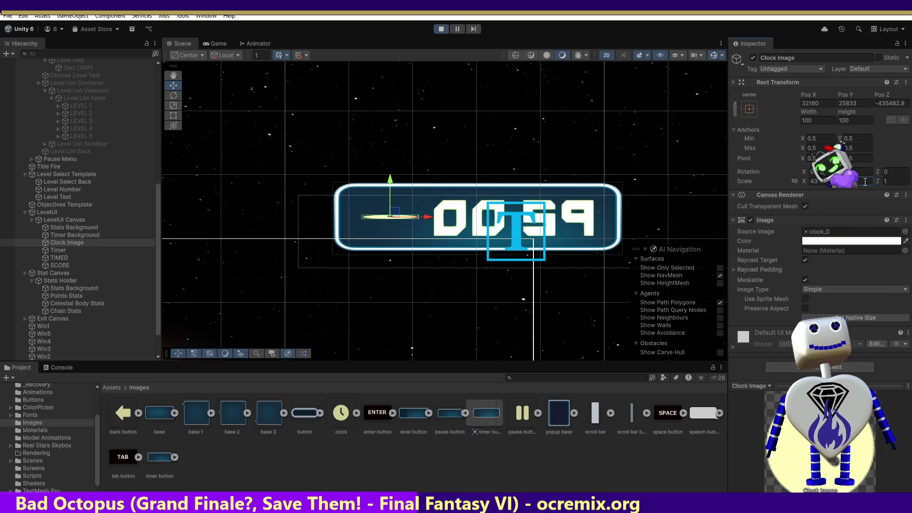
pyautogui.write('43')
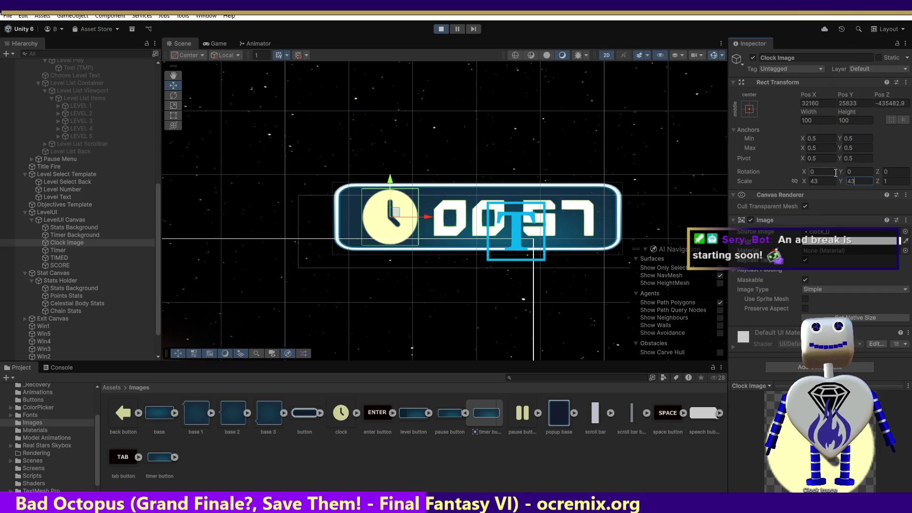
pyautogui.click(519, 124)
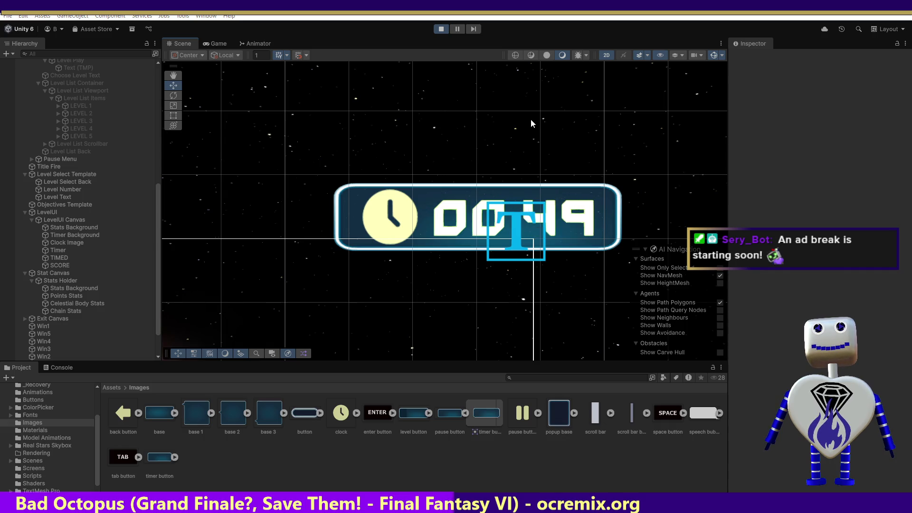
# Compare with the mockup, rescale the Clock Image to 40, and screenshot its transform values.
pyautogui.hotkey('alt', 'Tab')
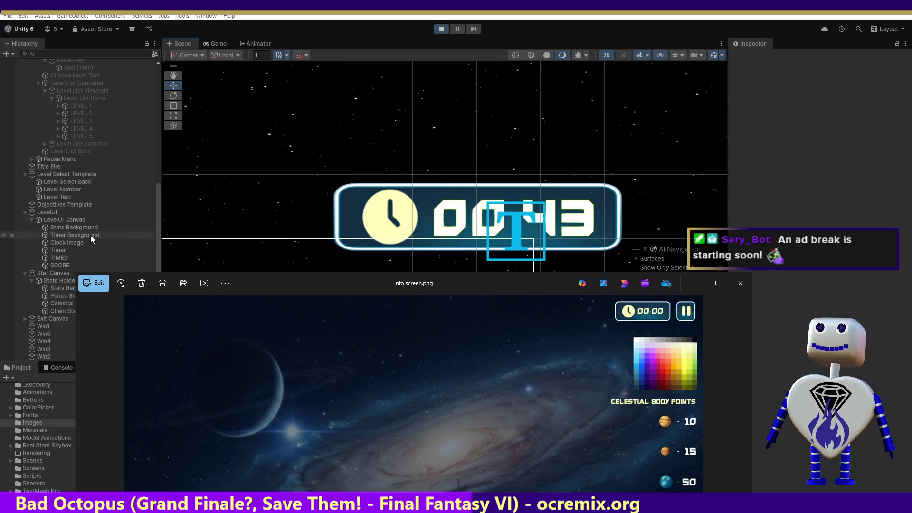
pyautogui.click(75, 242)
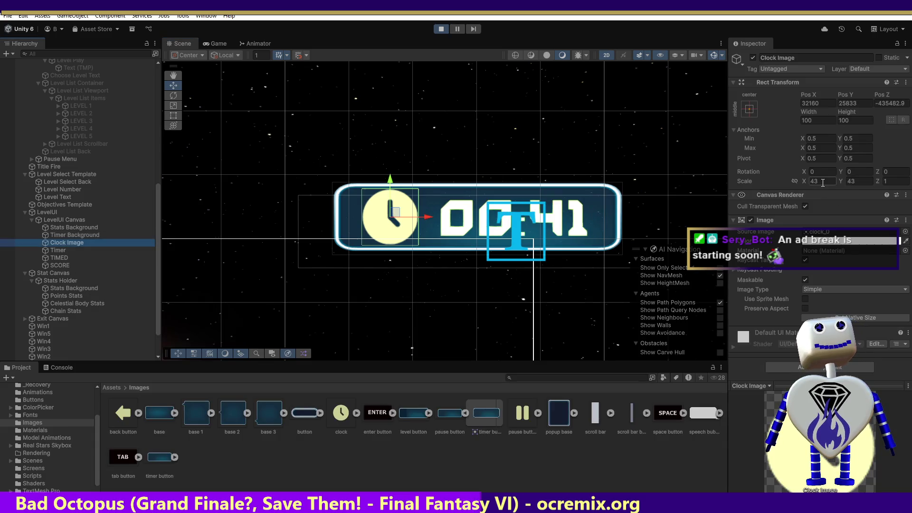
pyautogui.click(800, 181)
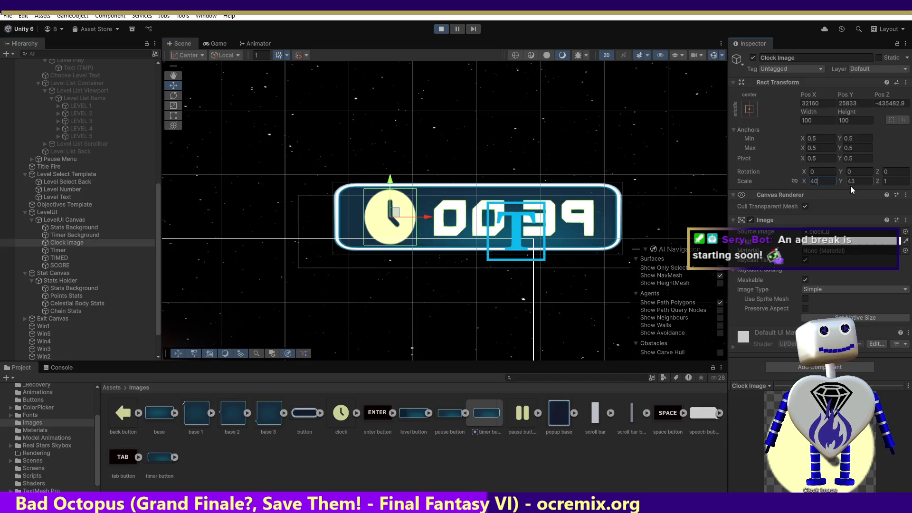
pyautogui.write('40')
pyautogui.press('Tab')
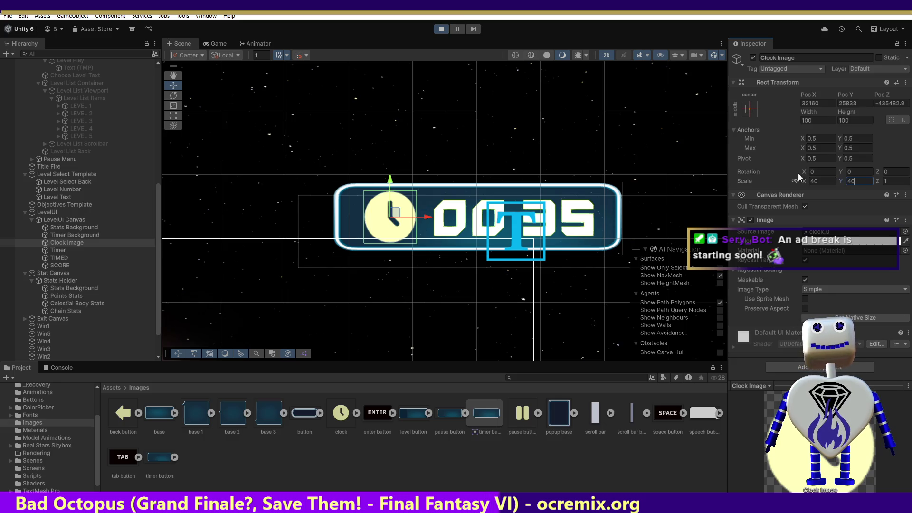
pyautogui.click(392, 186)
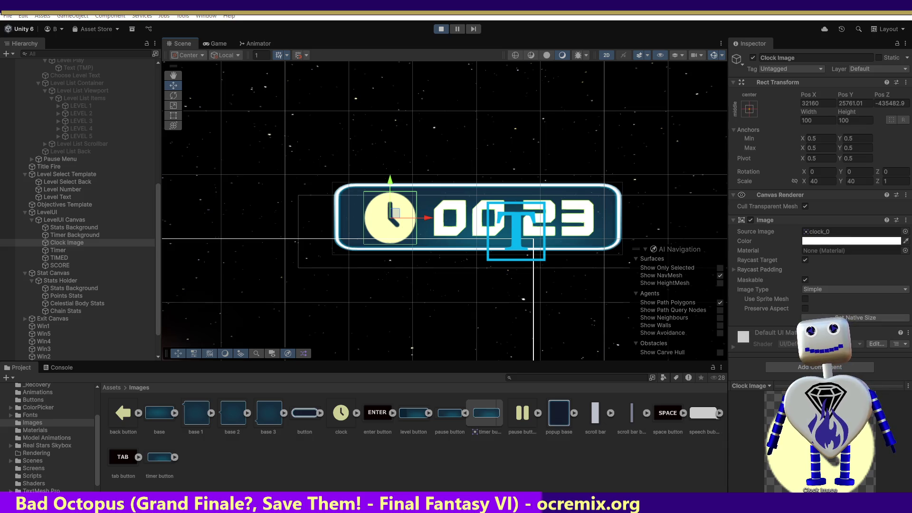
pyautogui.press('super+shift+s')
pyautogui.moveTo(741, 78); pyautogui.dragTo(908, 251)
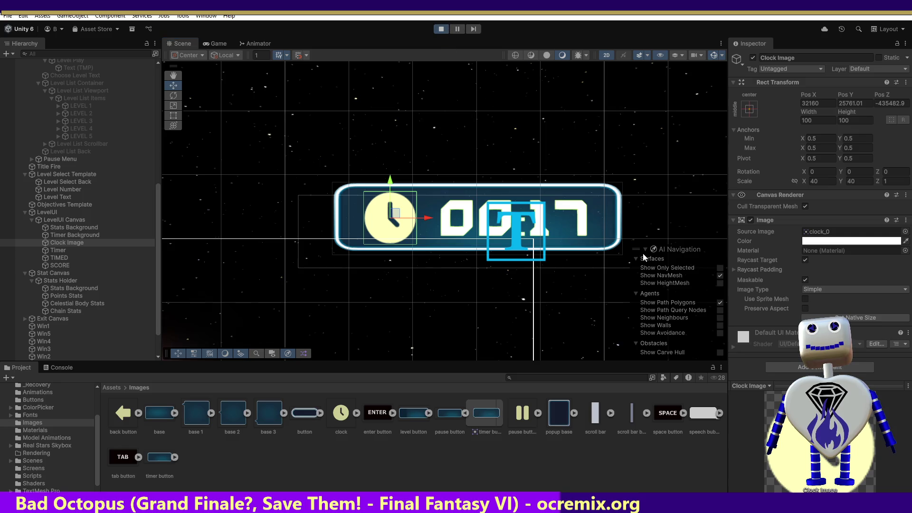
# Stop play mode and select Clock Image to check its position values.
pyautogui.click(445, 28)
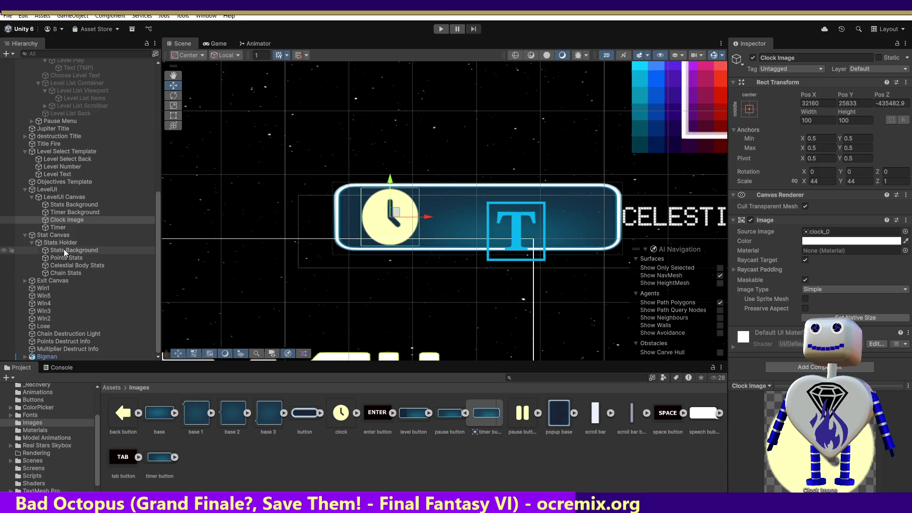
pyautogui.click(64, 220)
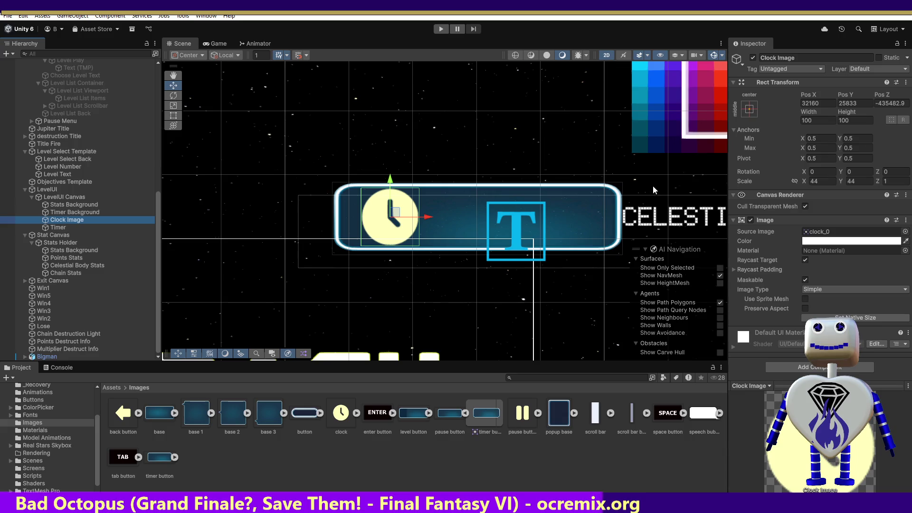
pyautogui.click(826, 103)
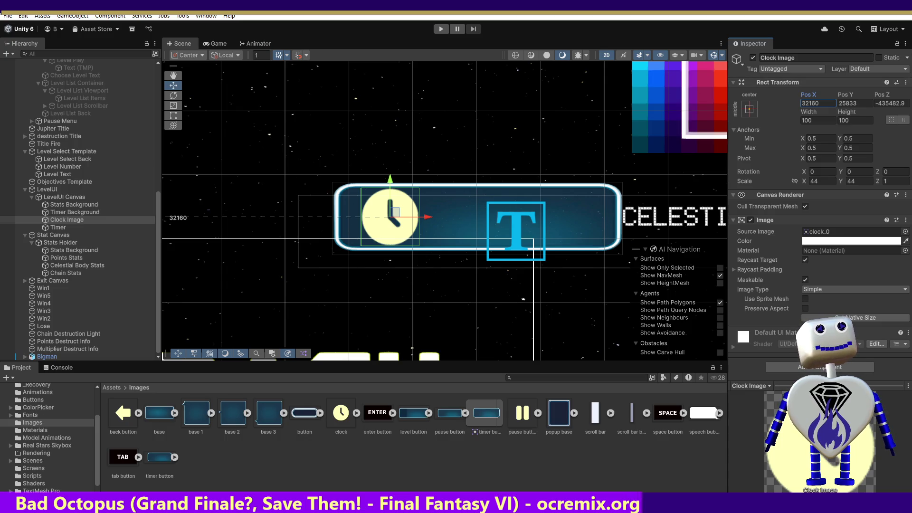
pyautogui.click(863, 102)
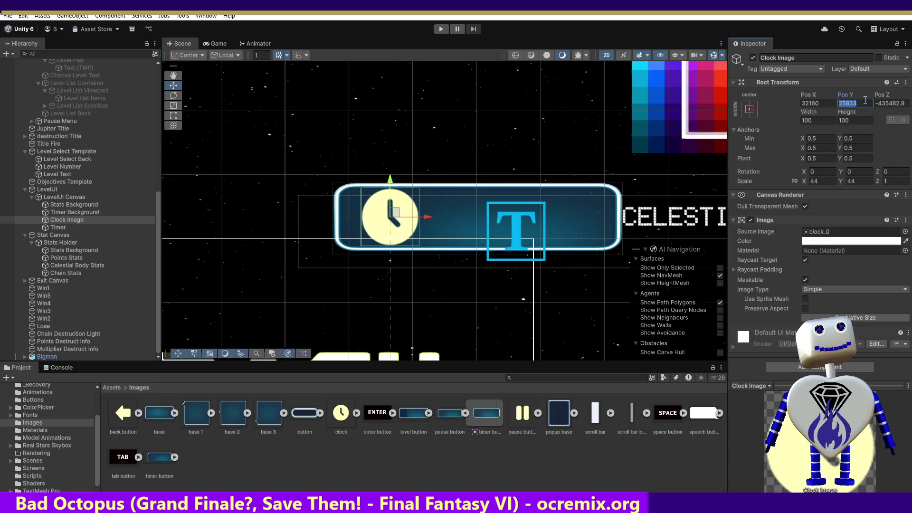
# Set Clock Image's Scale X and Y to 40 and enter Pos Y 25761.
pyautogui.click(821, 180)
pyautogui.write('40')
pyautogui.press('Tab')
pyautogui.write('40')
pyautogui.click(858, 103)
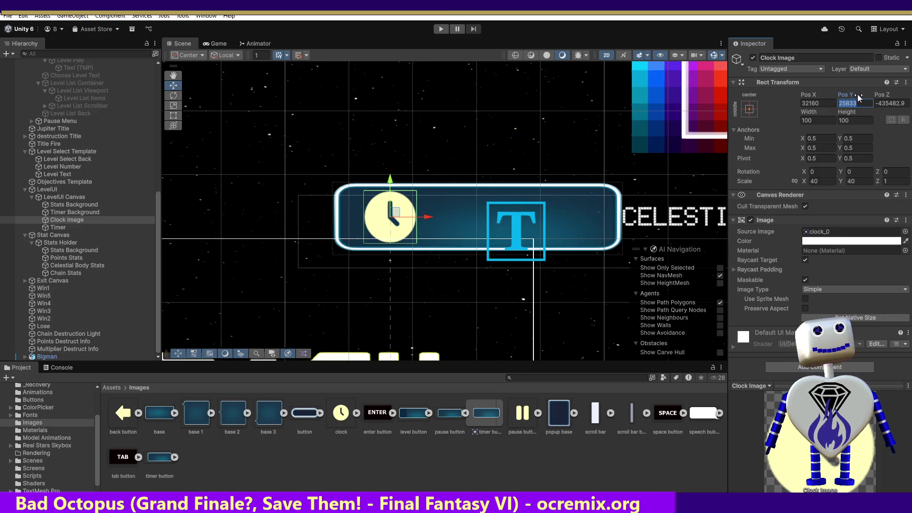
pyautogui.write('257')
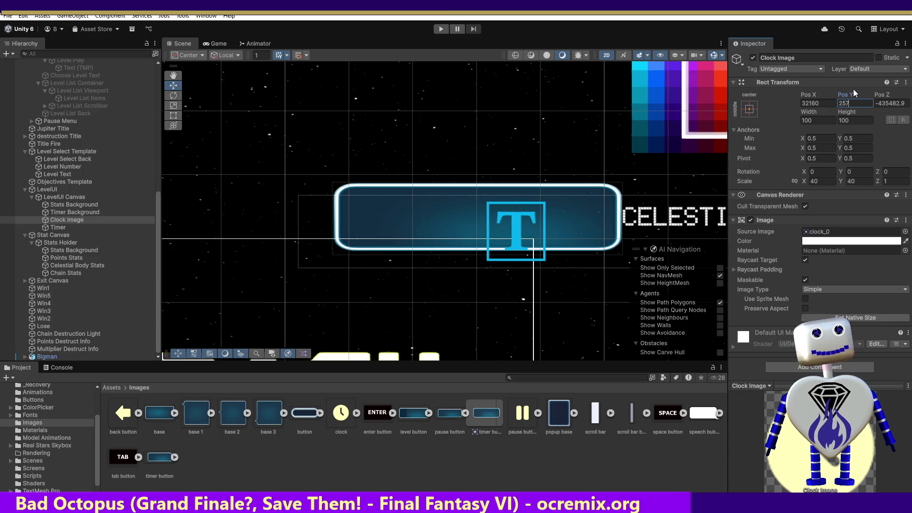
pyautogui.write('61')
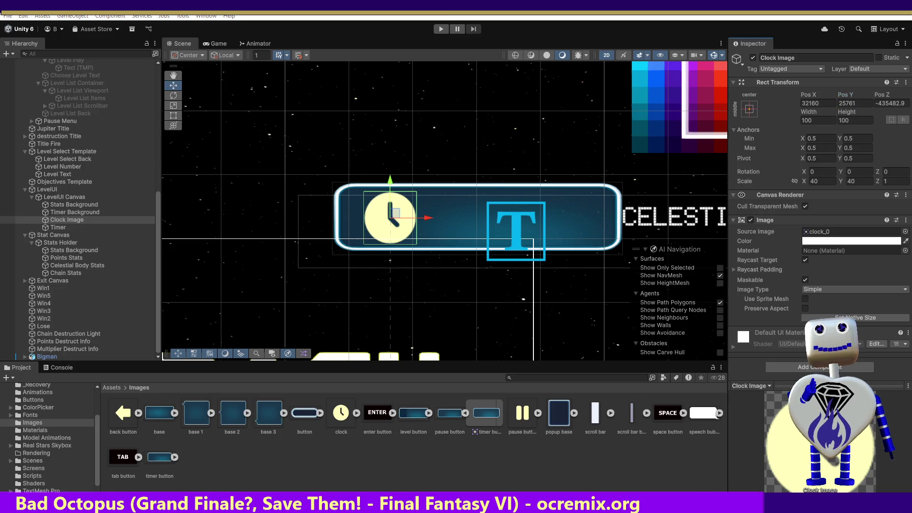
pyautogui.doubleClick(486, 412)
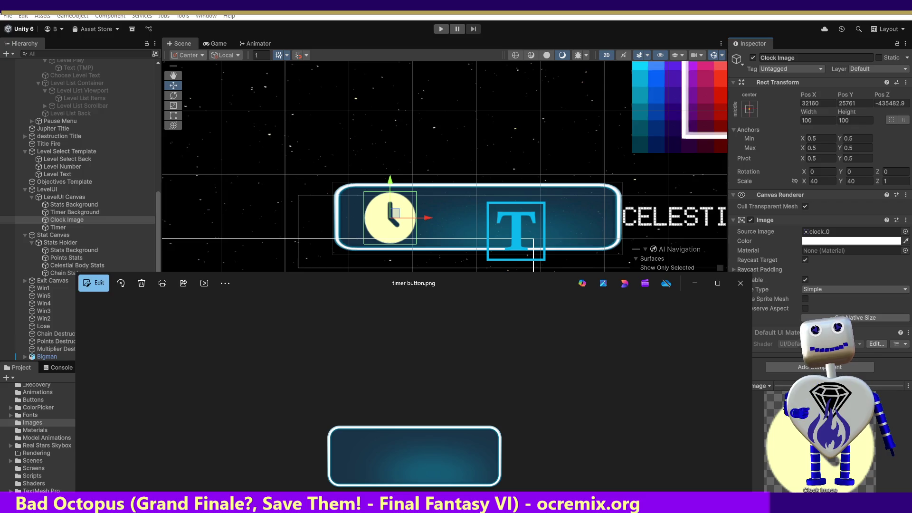
pyautogui.hotkey('alt', 'F4')
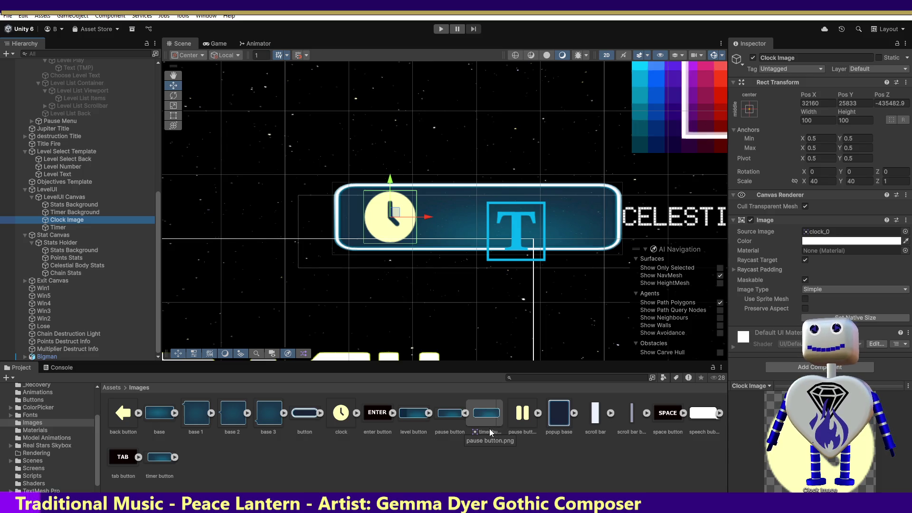
pyautogui.hotkey('ctrl', 'z')
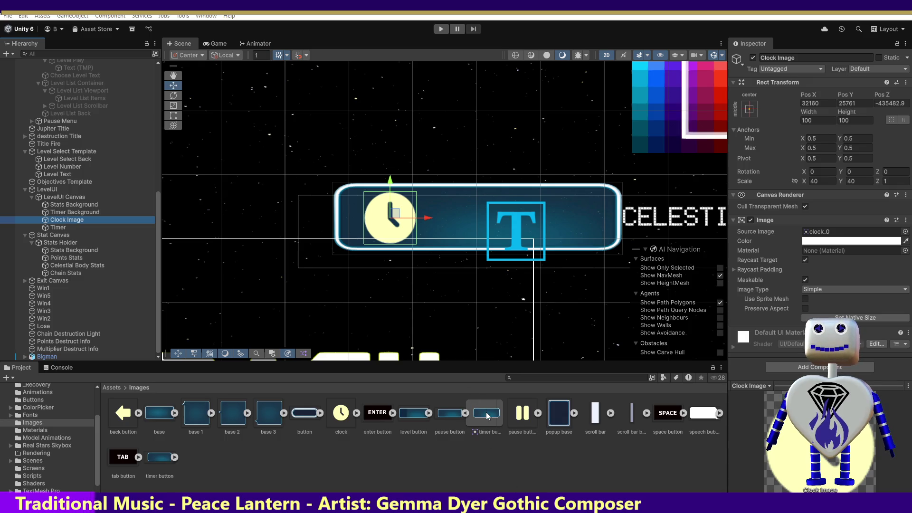
# Drag the pause button sprite into the Hierarchy as timer button_0 and move it into LevelUI Canvas.
pyautogui.click(525, 415)
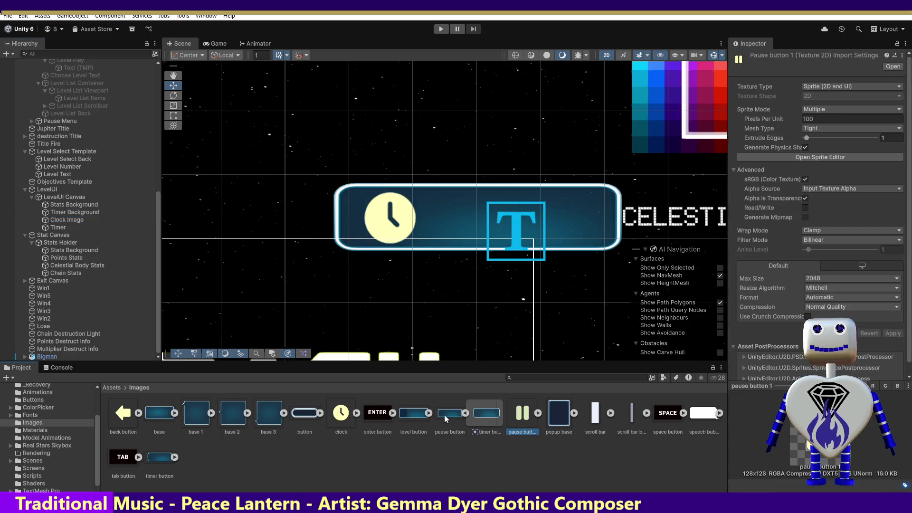
pyautogui.moveTo(522, 413)
pyautogui.mouseDown()
pyautogui.moveTo(90, 245)
pyautogui.moveTo(86, 200)
pyautogui.mouseUp()
pyautogui.moveTo(86, 199); pyautogui.dragTo(91, 236)
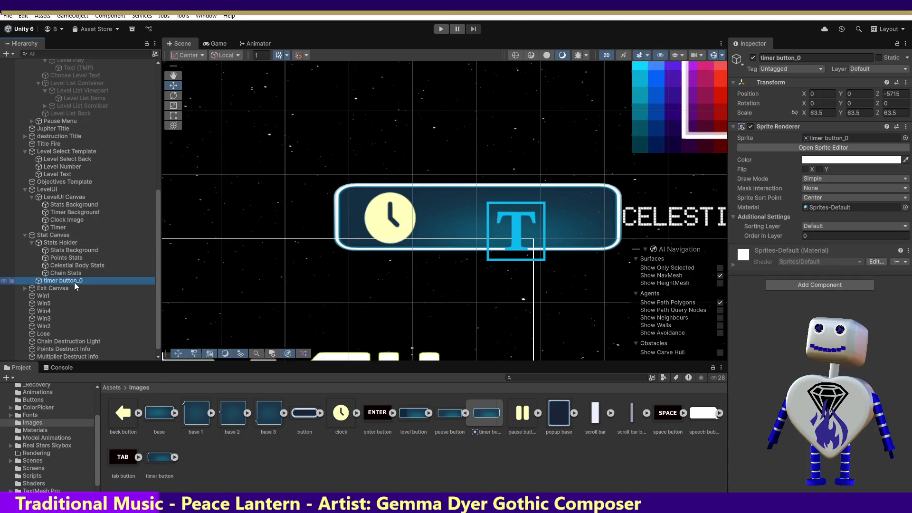
pyautogui.moveTo(70, 284); pyautogui.dragTo(76, 204)
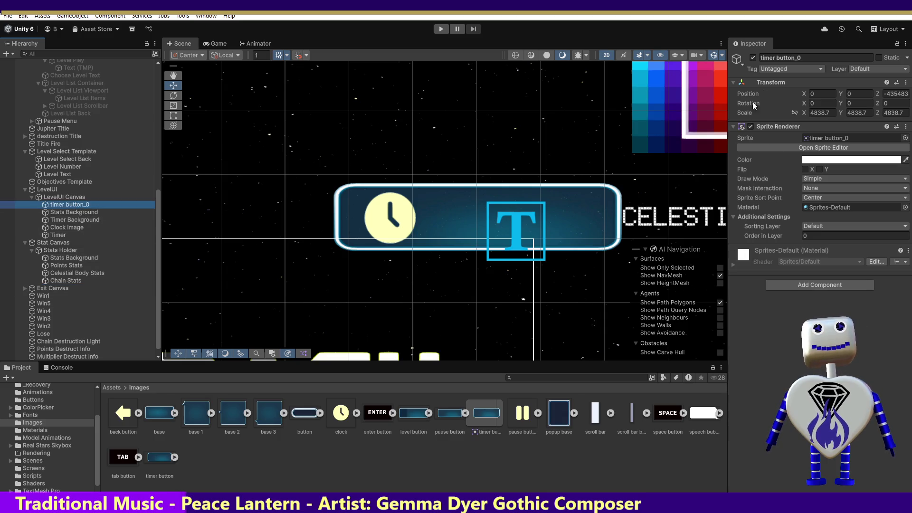
pyautogui.click(807, 57)
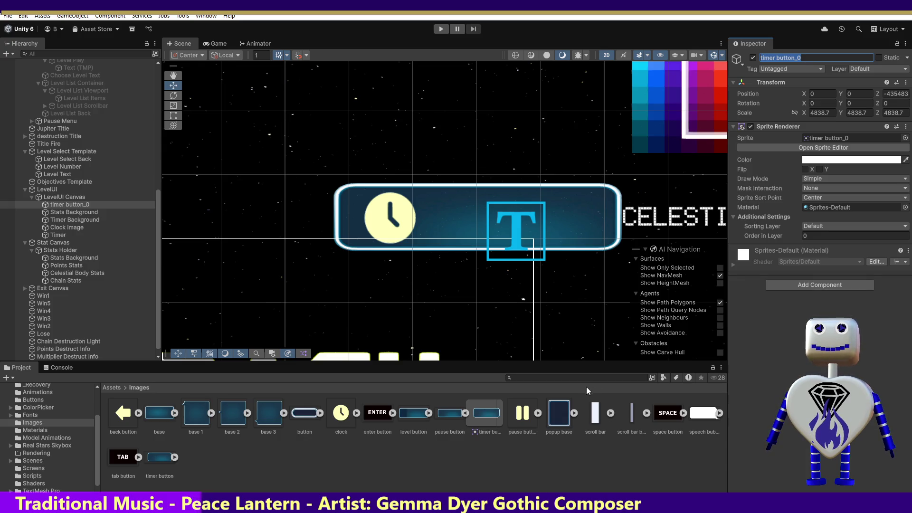
pyautogui.click(461, 455)
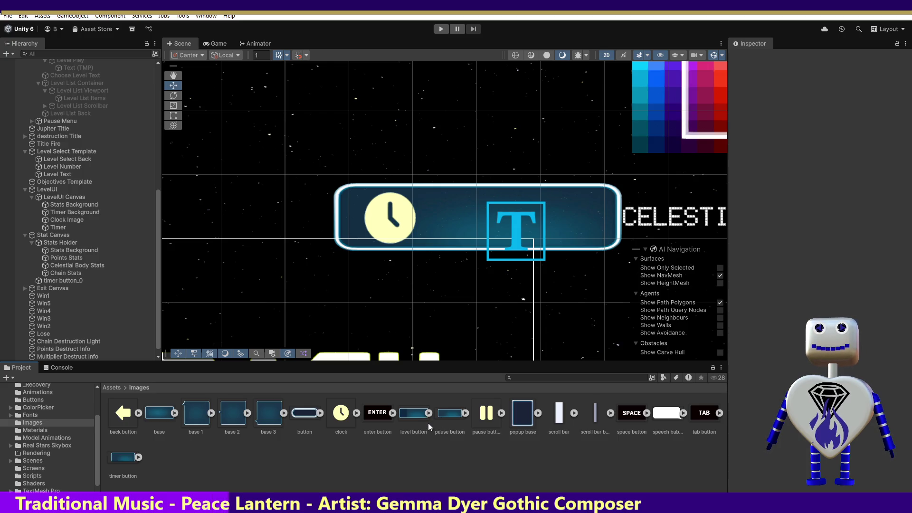
# Undo the mistaken level button sprite and place timer button_0 directly under LevelUI Canvas.
pyautogui.moveTo(413, 418)
pyautogui.mouseDown()
pyautogui.moveTo(88, 250)
pyautogui.moveTo(86, 200)
pyautogui.mouseUp()
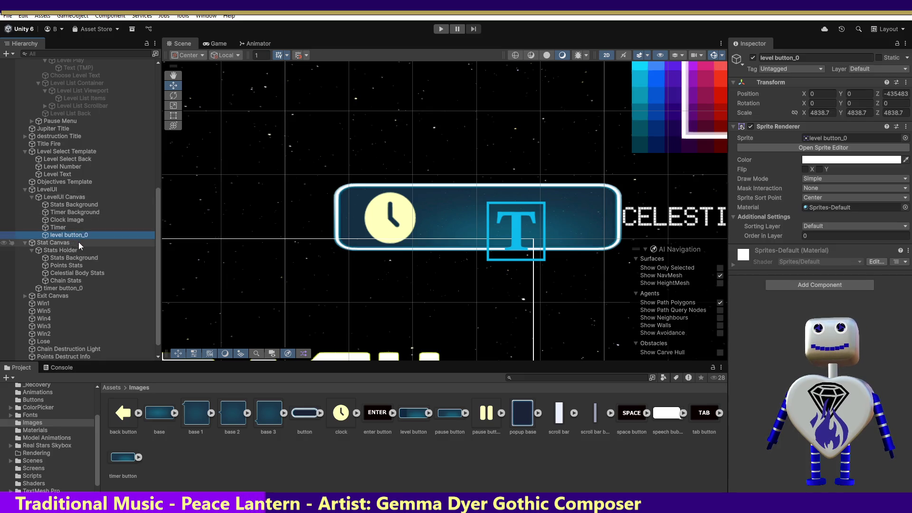
pyautogui.hotkey('ctrl', 'z')
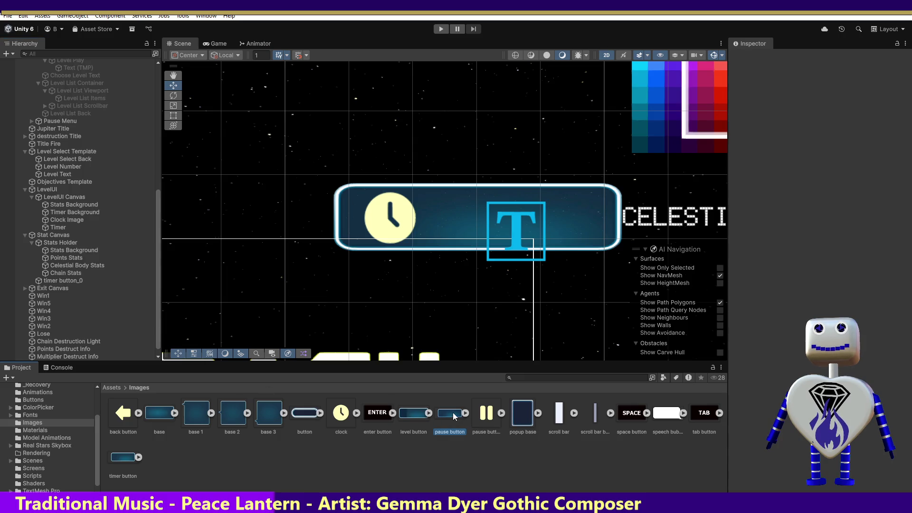
pyautogui.moveTo(452, 412)
pyautogui.mouseDown()
pyautogui.moveTo(104, 235)
pyautogui.moveTo(92, 204)
pyautogui.mouseUp()
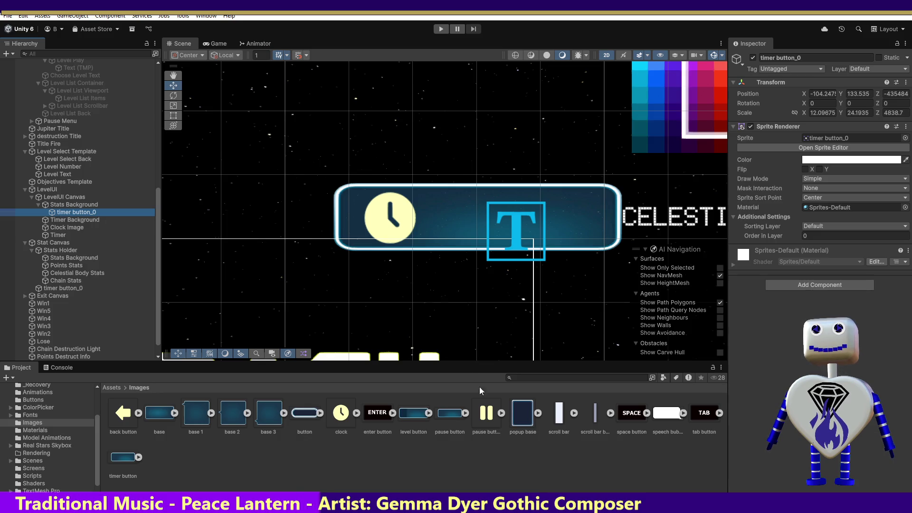
pyautogui.click(466, 413)
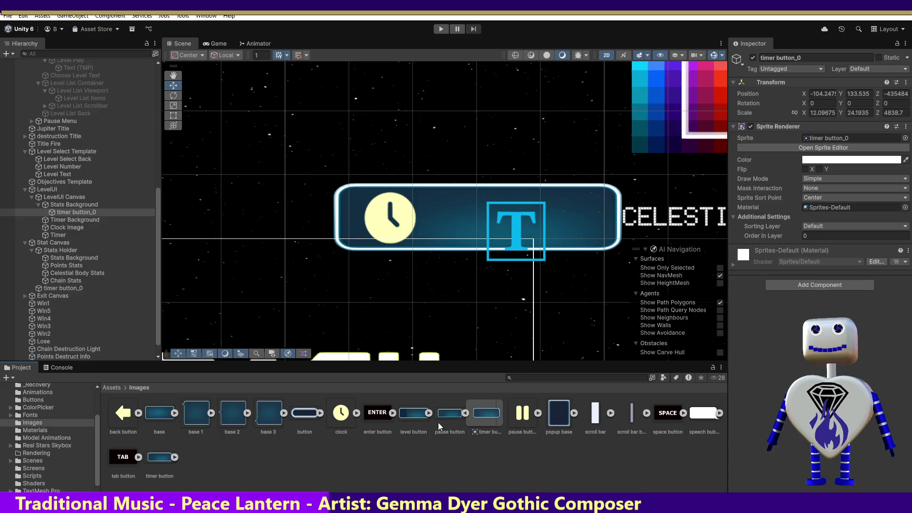
pyautogui.click(464, 413)
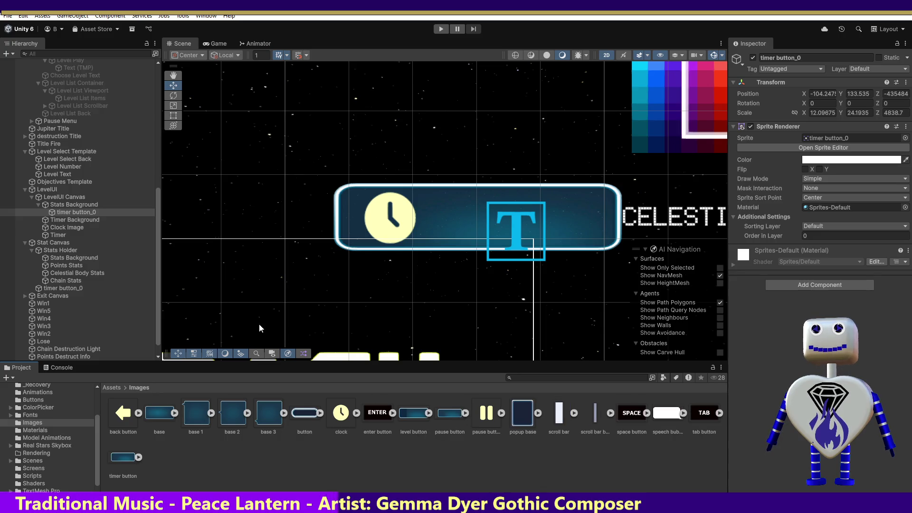
pyautogui.click(445, 415)
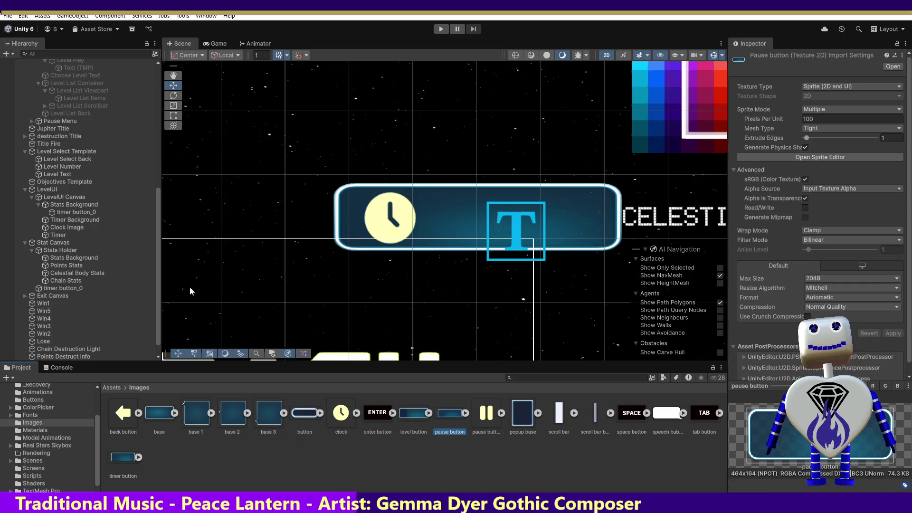
pyautogui.moveTo(69, 212); pyautogui.dragTo(68, 201)
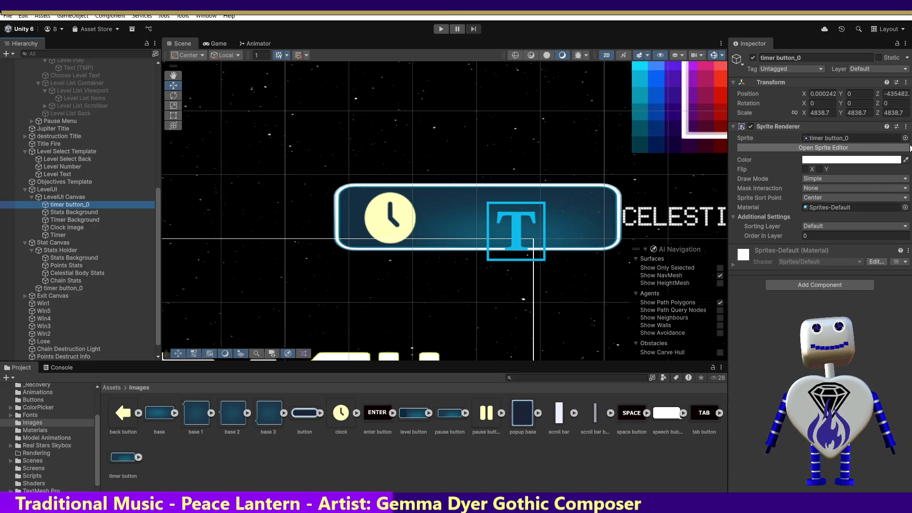
# Swap timer button_0's Sprite Renderer for a UI Image using the timer button sprite.
pyautogui.click(905, 126)
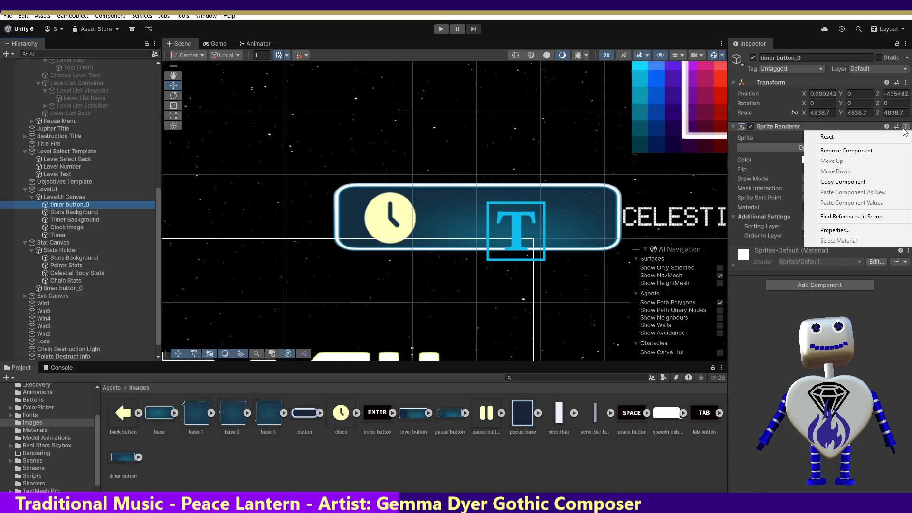
pyautogui.click(860, 151)
pyautogui.click(829, 130)
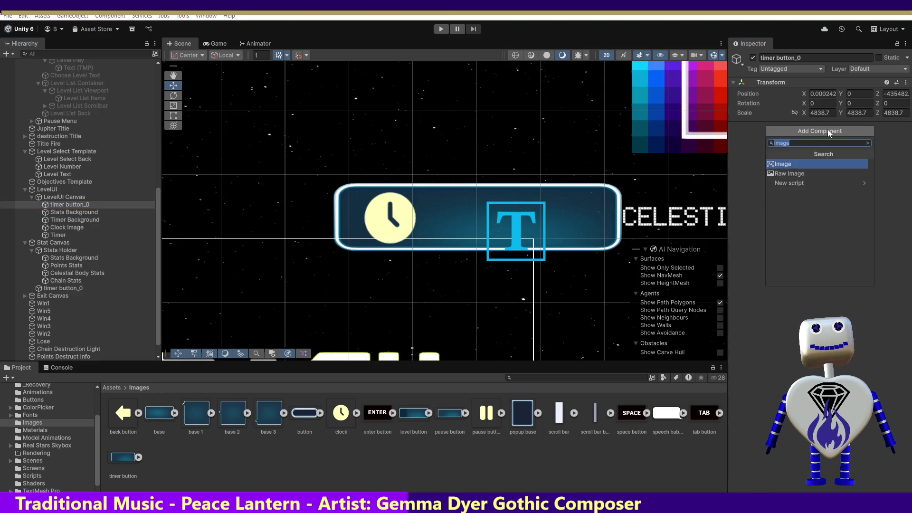
pyautogui.click(809, 161)
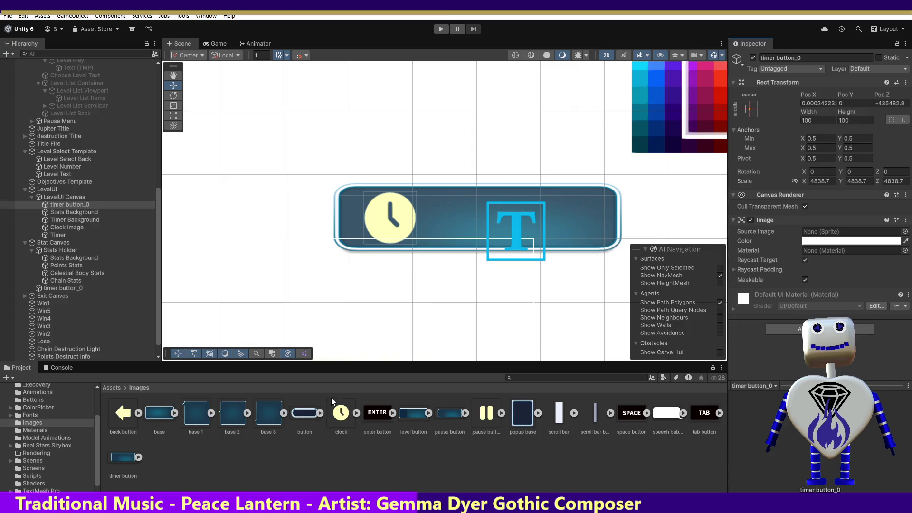
pyautogui.moveTo(452, 412); pyautogui.dragTo(808, 232)
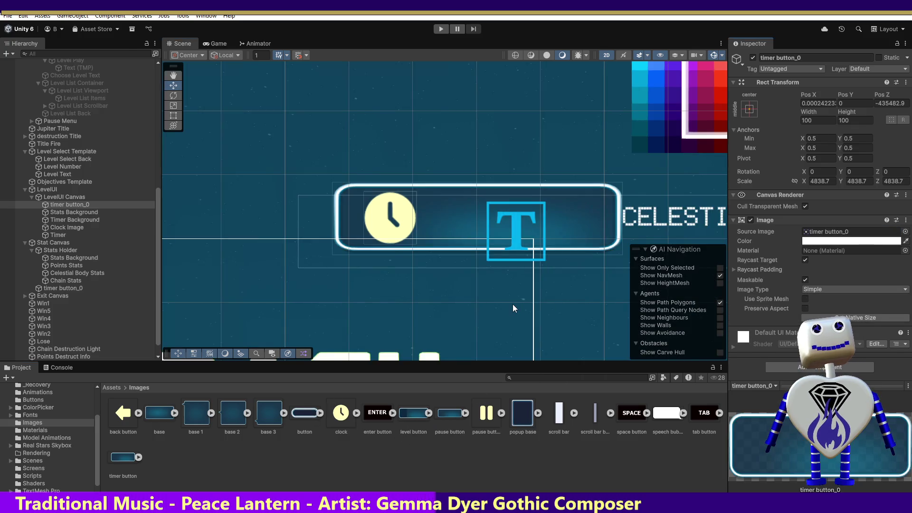
# Set timer button_0's scale to 10, 10, 1 and frame it in the Scene view.
pyautogui.click(823, 183)
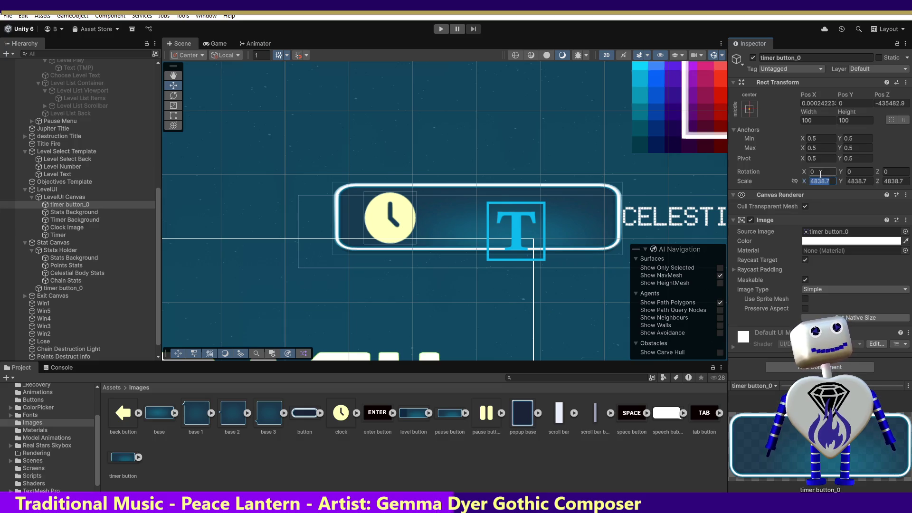
pyautogui.write('10')
pyautogui.press('Tab')
pyautogui.write('10')
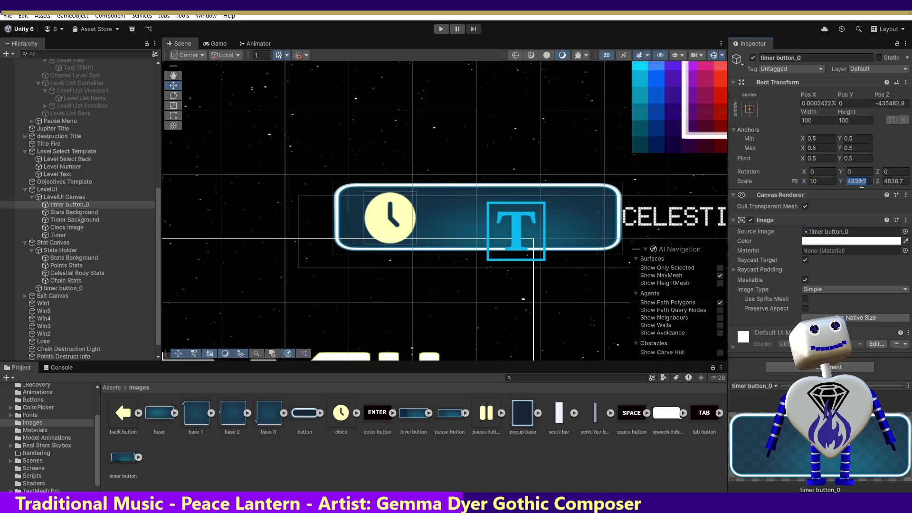
pyautogui.press('Tab')
pyautogui.write('10')
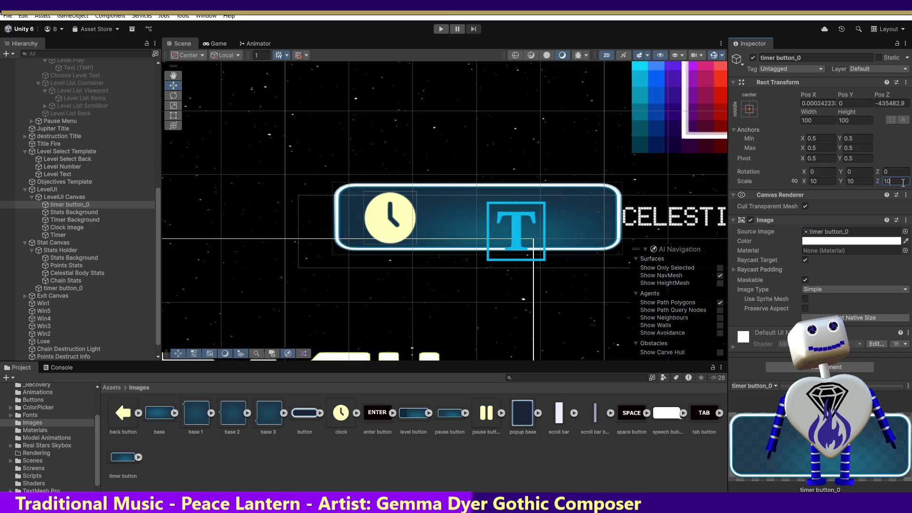
pyautogui.press('BackSpace')
pyautogui.press('BackSpace')
pyautogui.write('0')
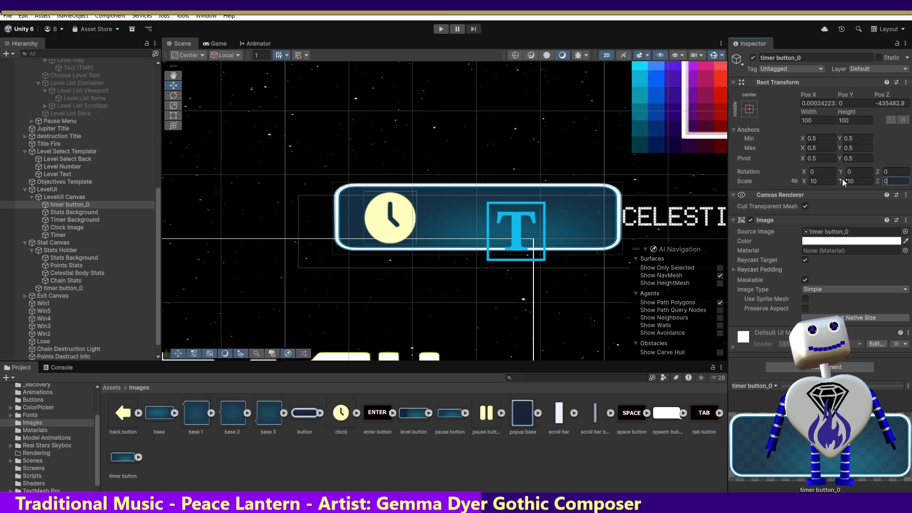
pyautogui.write('1')
pyautogui.click(855, 181)
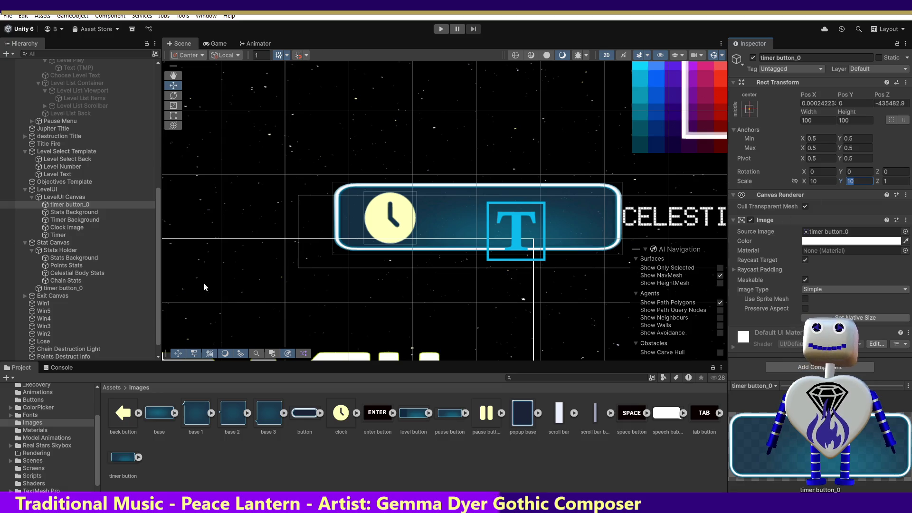
pyautogui.doubleClick(81, 205)
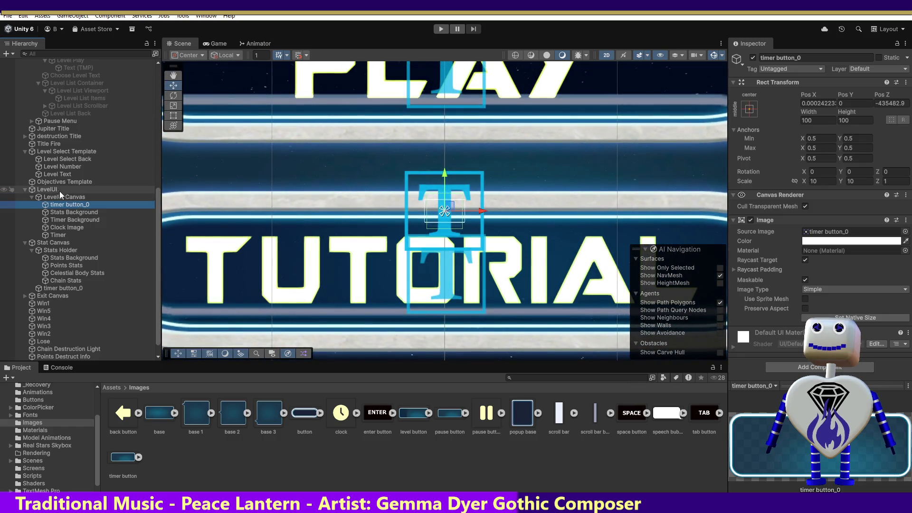
pyautogui.doubleClick(56, 188)
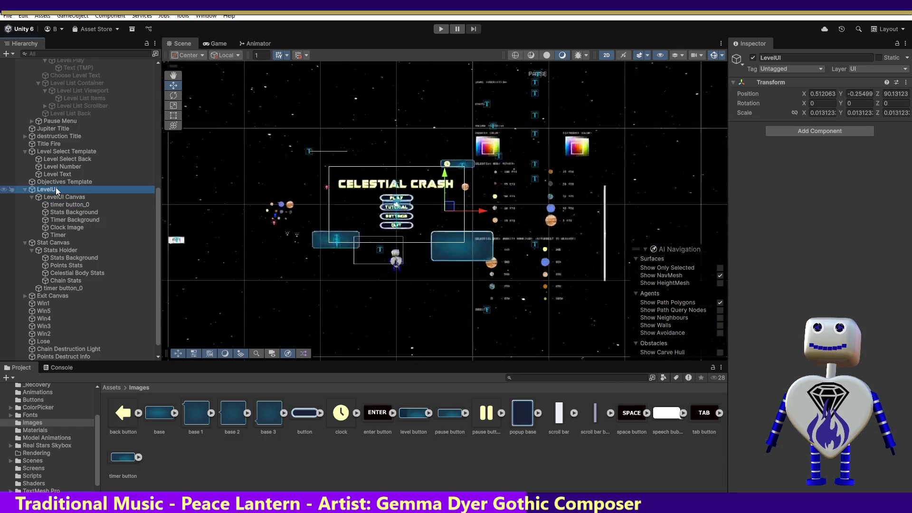
pyautogui.moveTo(153, 208); pyautogui.dragTo(119, 84)
pyautogui.doubleClick(63, 70)
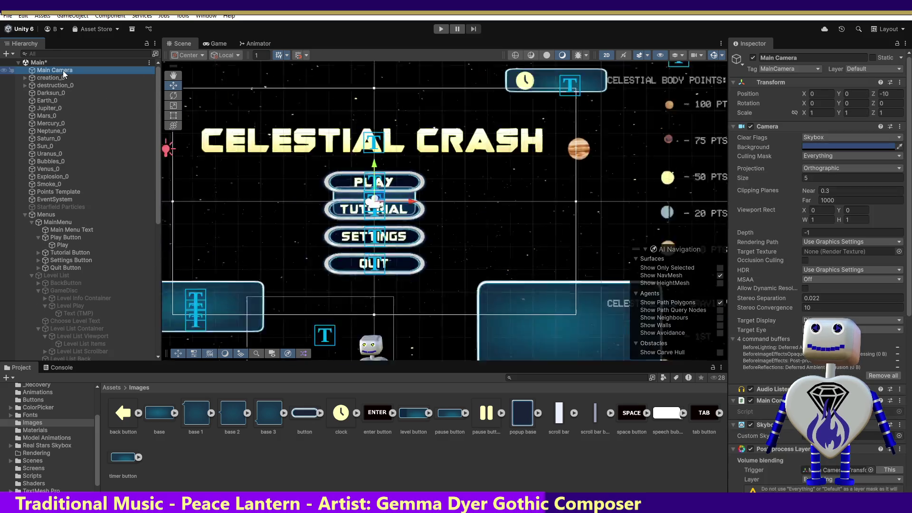
pyautogui.moveTo(475, 206); pyautogui.dragTo(478, 209)
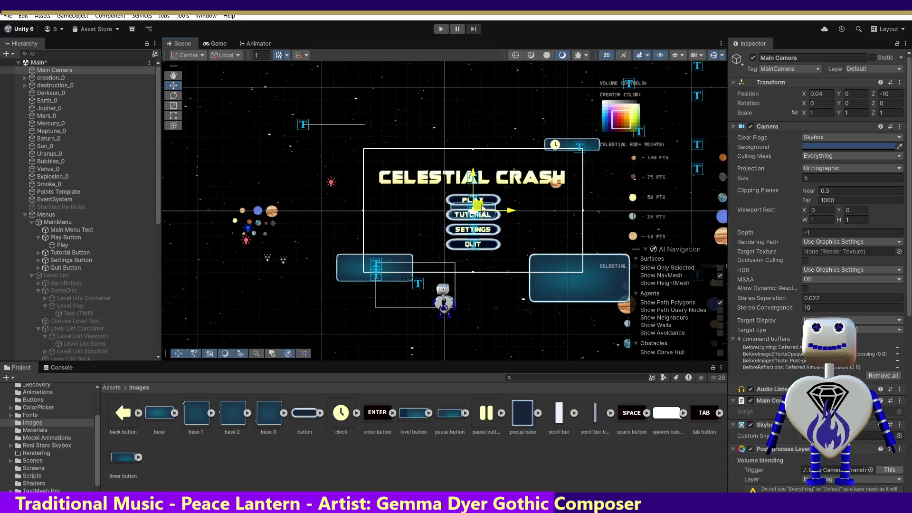
pyautogui.hotkey('ctrl', 'z')
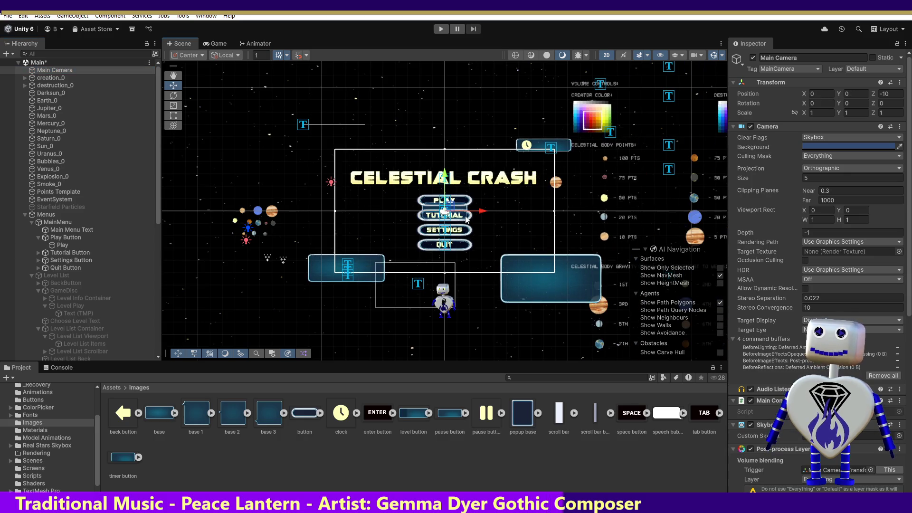
pyautogui.moveTo(158, 212); pyautogui.dragTo(158, 294)
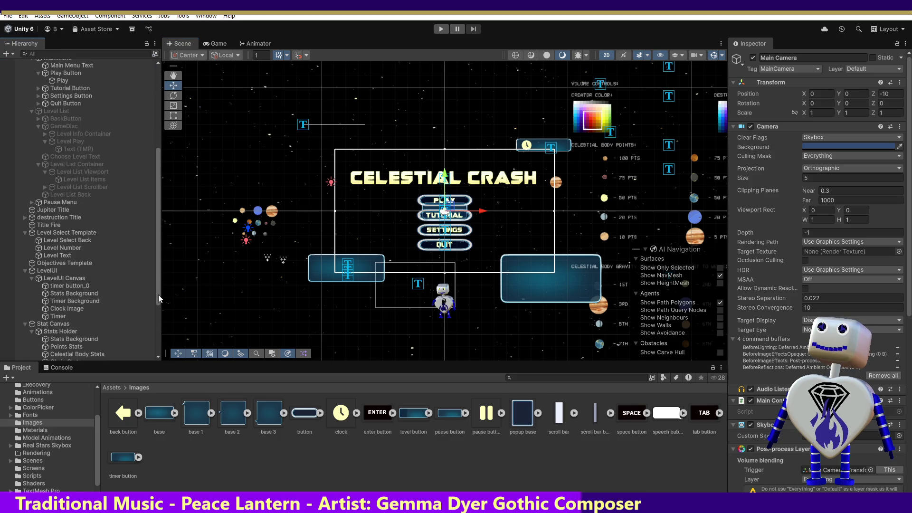
pyautogui.click(55, 340)
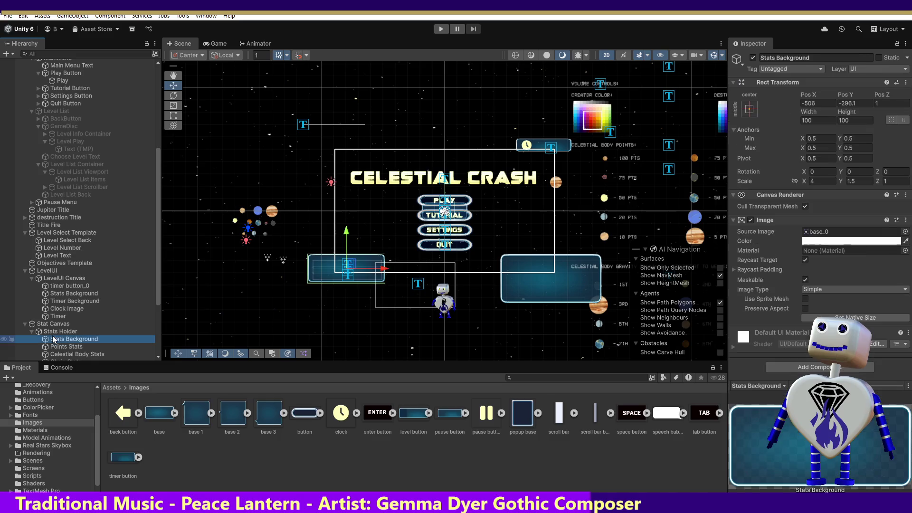
# Move timer button_0 up and right in the HUD and adjust its X and Y scale.
pyautogui.click(58, 346)
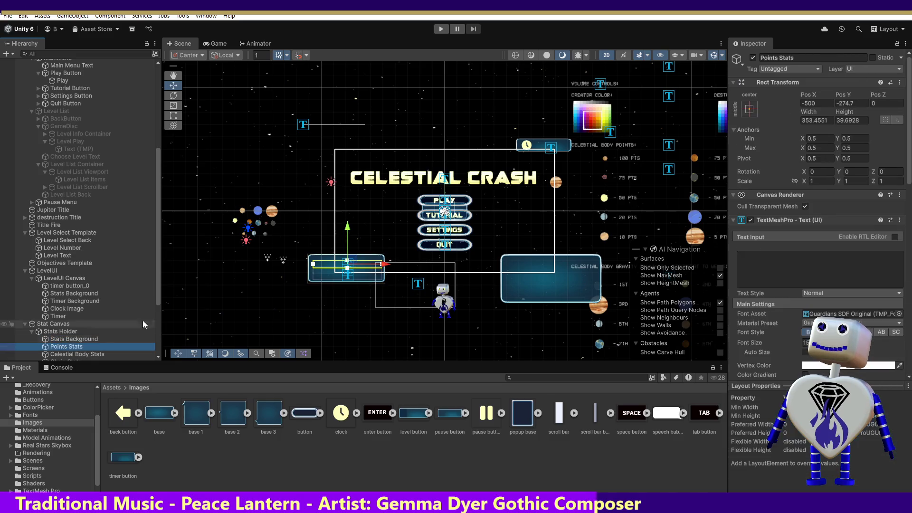
pyautogui.moveTo(158, 297); pyautogui.dragTo(158, 328)
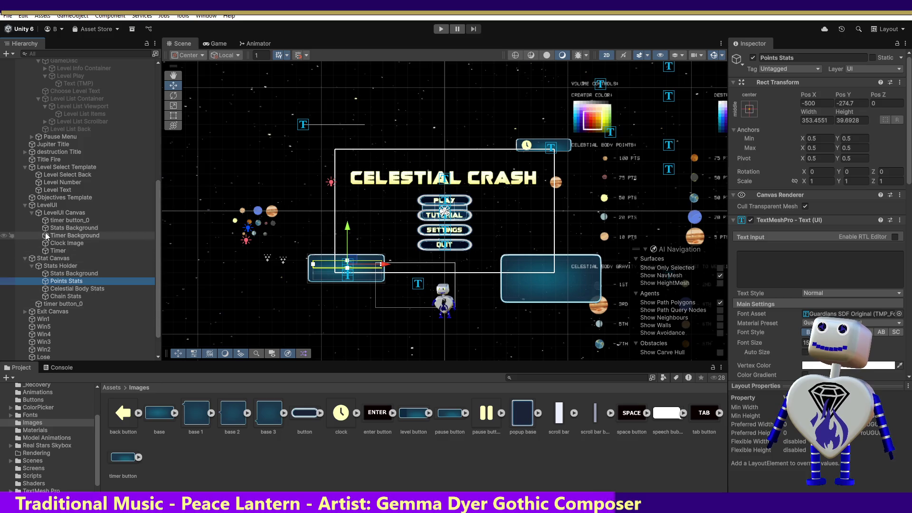
pyautogui.click(66, 221)
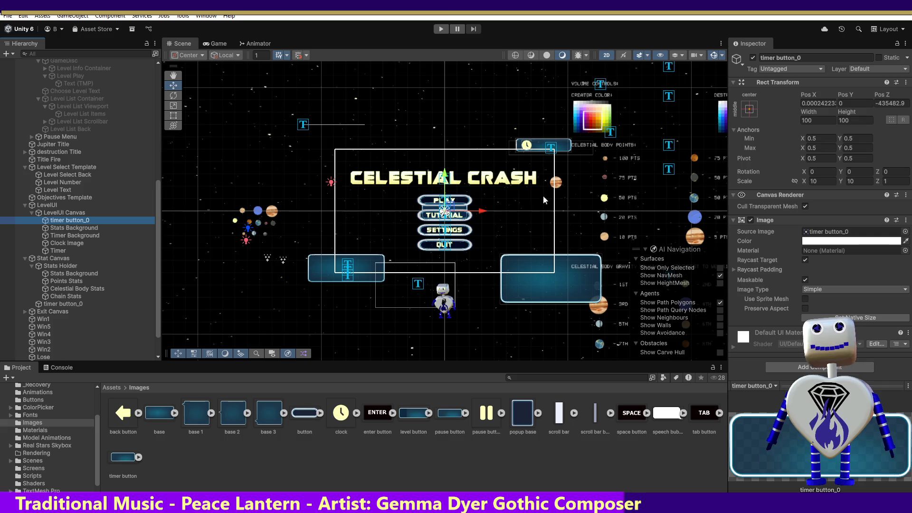
pyautogui.moveTo(454, 210)
pyautogui.mouseDown()
pyautogui.moveTo(555, 186)
pyautogui.moveTo(585, 146)
pyautogui.mouseUp()
pyautogui.click(813, 181)
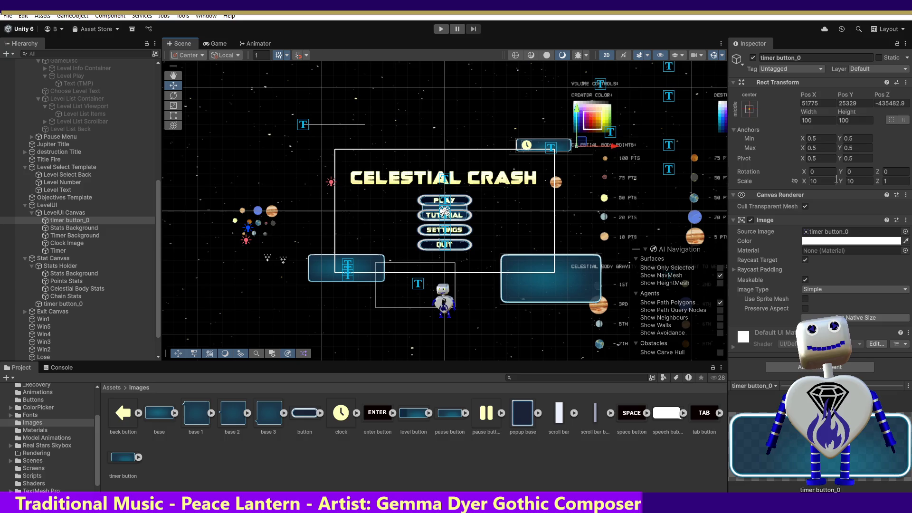
pyautogui.write('0')
pyautogui.click(859, 181)
pyautogui.write('0')
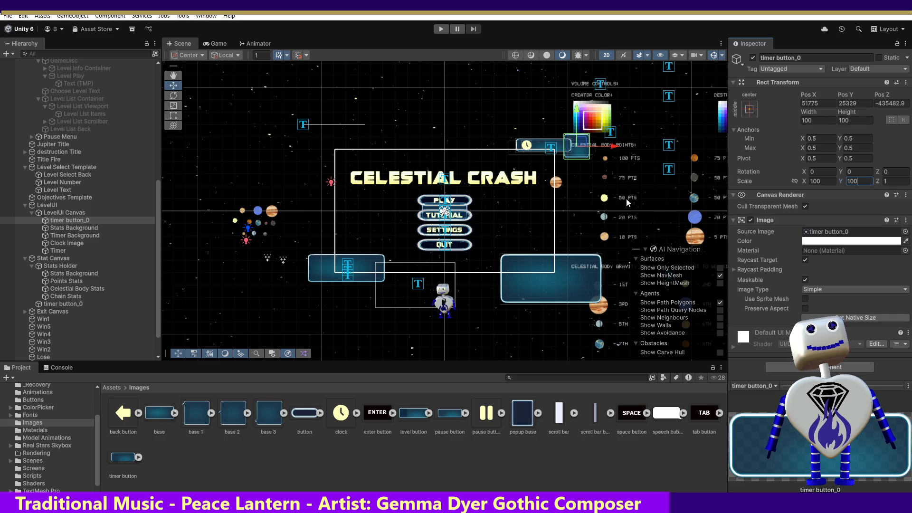
# Compare with Timer Background, then scale timer button_0 to 50 × 55 and nudge it right.
pyautogui.click(71, 235)
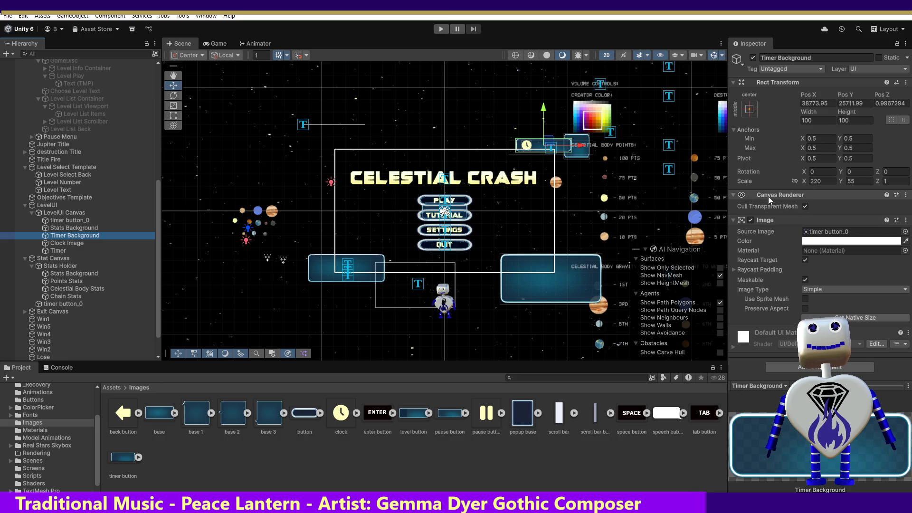
pyautogui.click(854, 181)
pyautogui.press('Return')
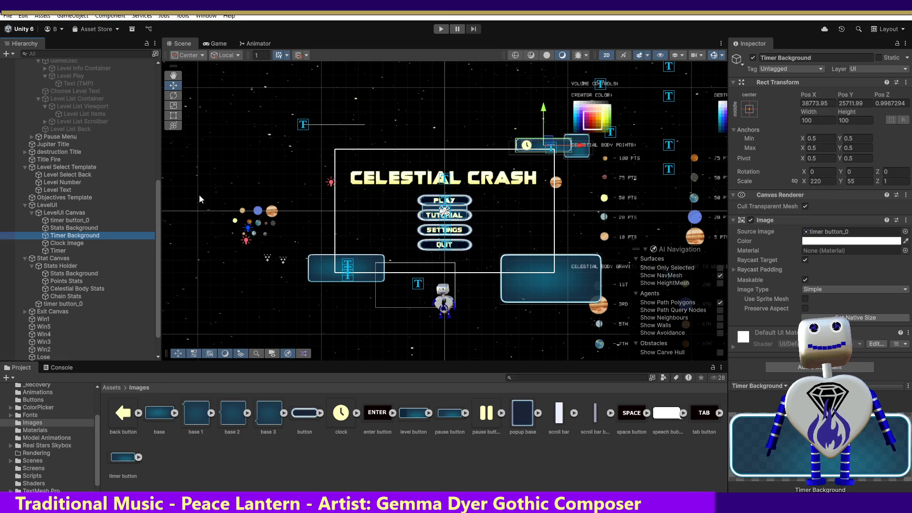
pyautogui.click(68, 220)
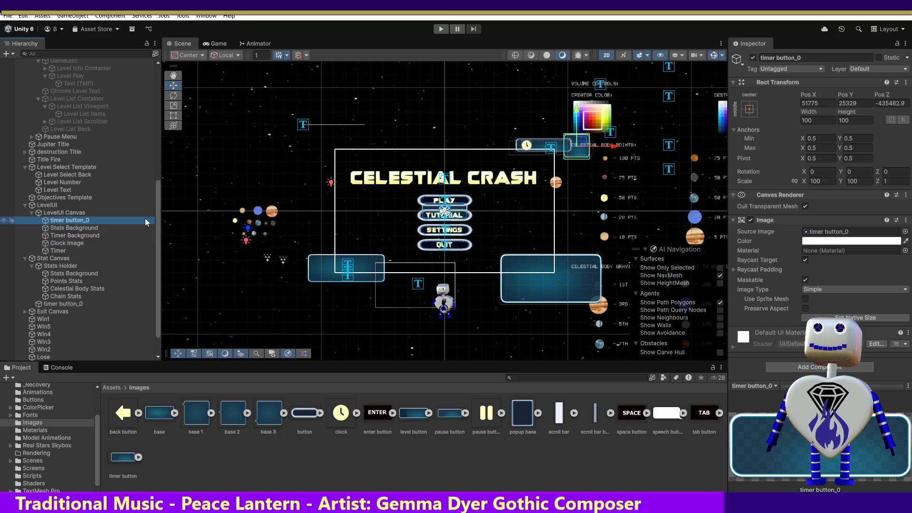
pyautogui.click(862, 181)
pyautogui.write('55')
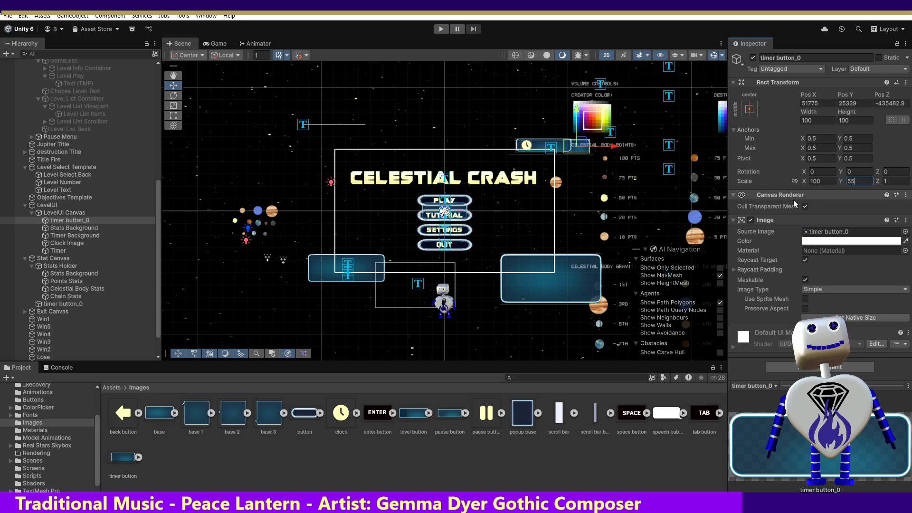
pyautogui.click(815, 183)
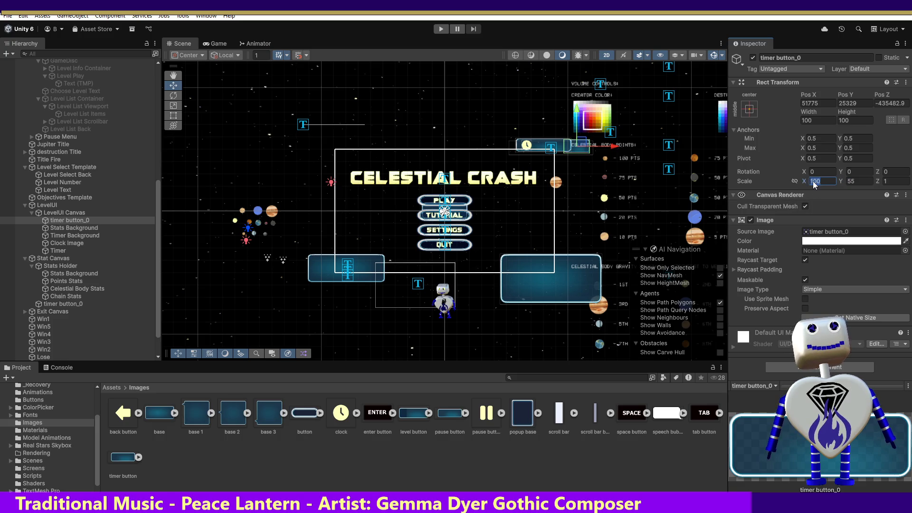
pyautogui.write('50')
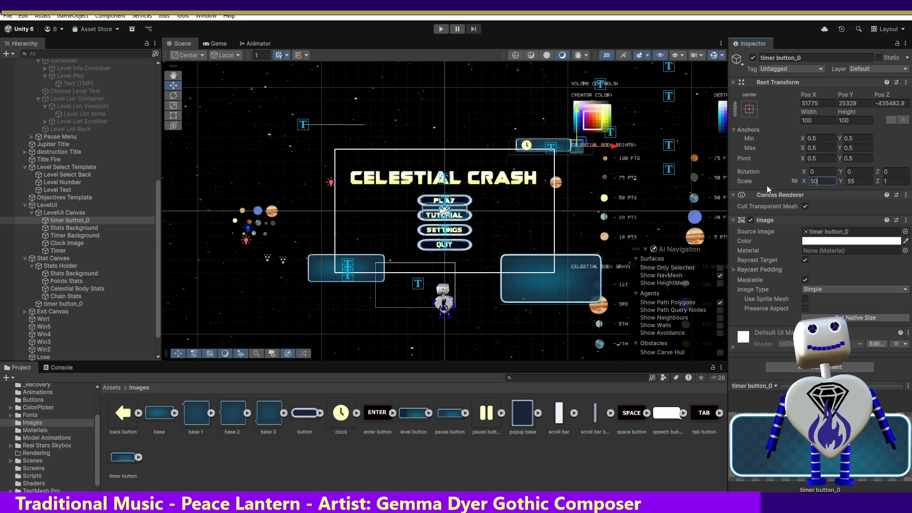
pyautogui.moveTo(615, 147); pyautogui.dragTo(618, 146)
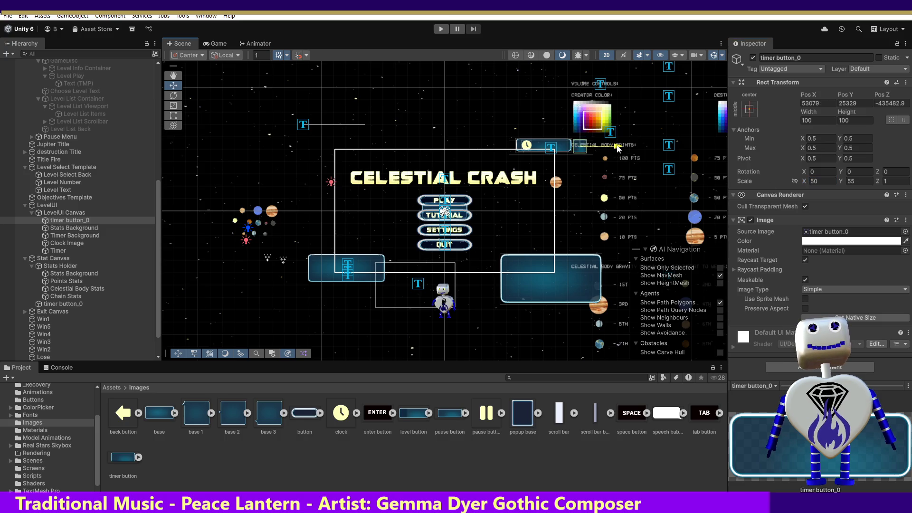
# Paste Timer Background's Pos Y 25711.99 into timer button_0 and nest the pause button sprite under it.
pyautogui.doubleClick(84, 220)
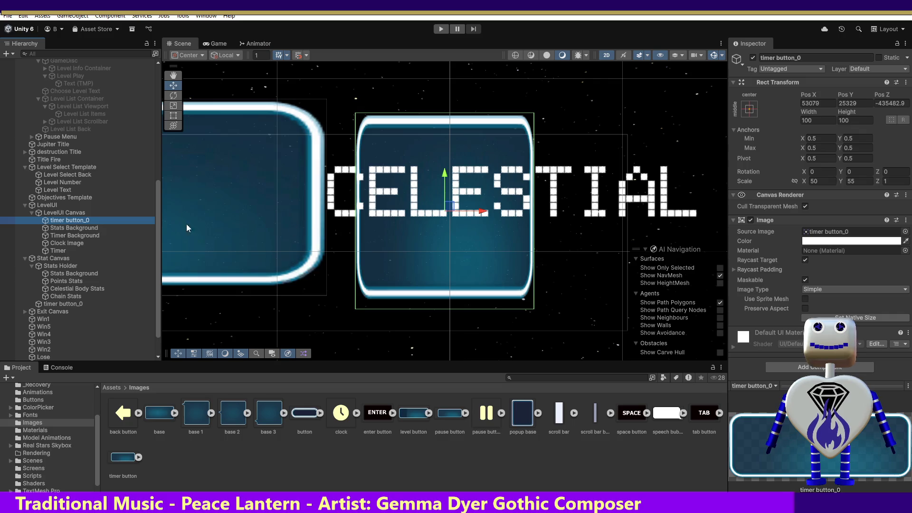
pyautogui.click(70, 235)
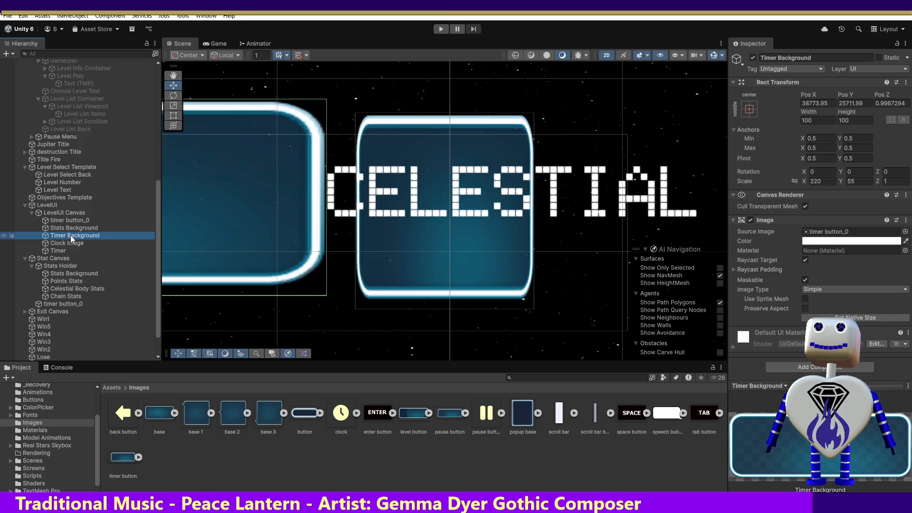
pyautogui.click(71, 220)
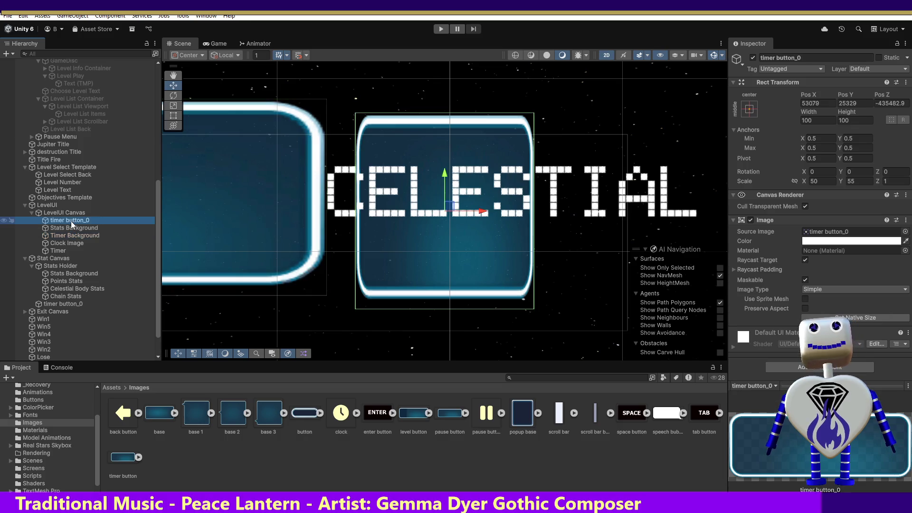
pyautogui.click(69, 235)
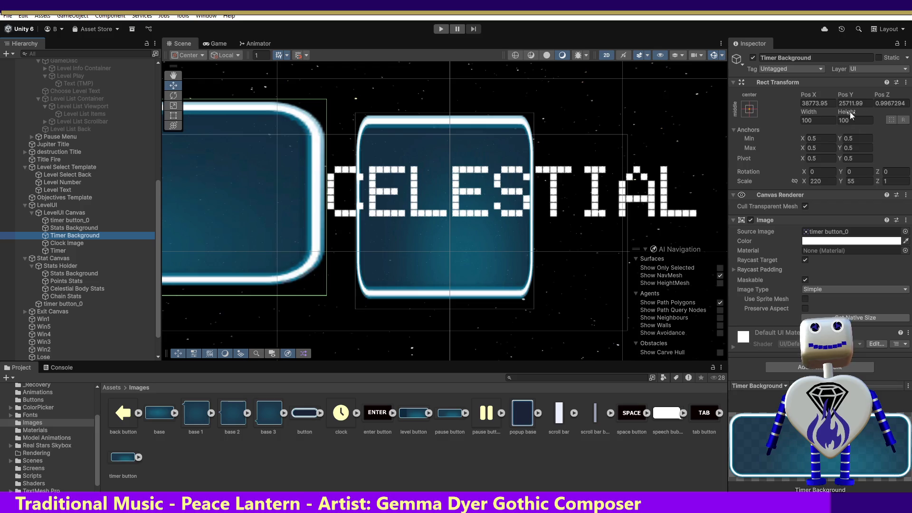
pyautogui.click(837, 102)
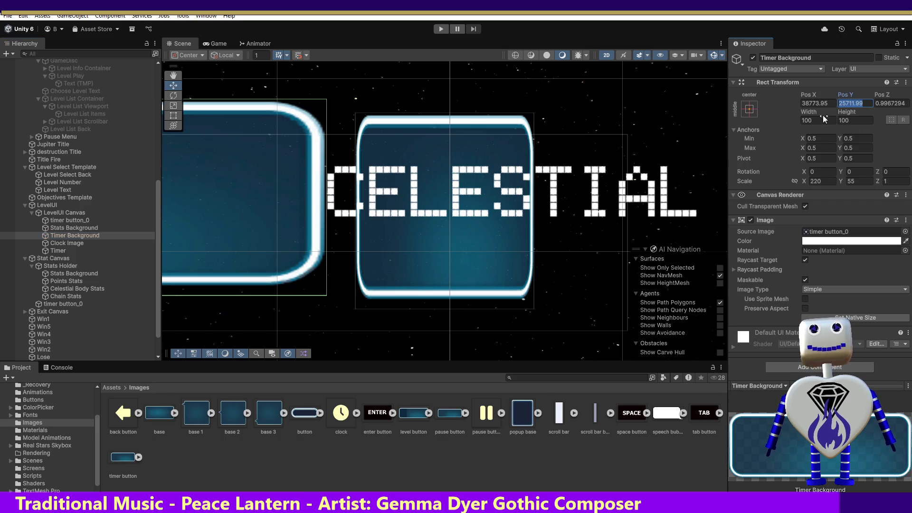
pyautogui.click(76, 220)
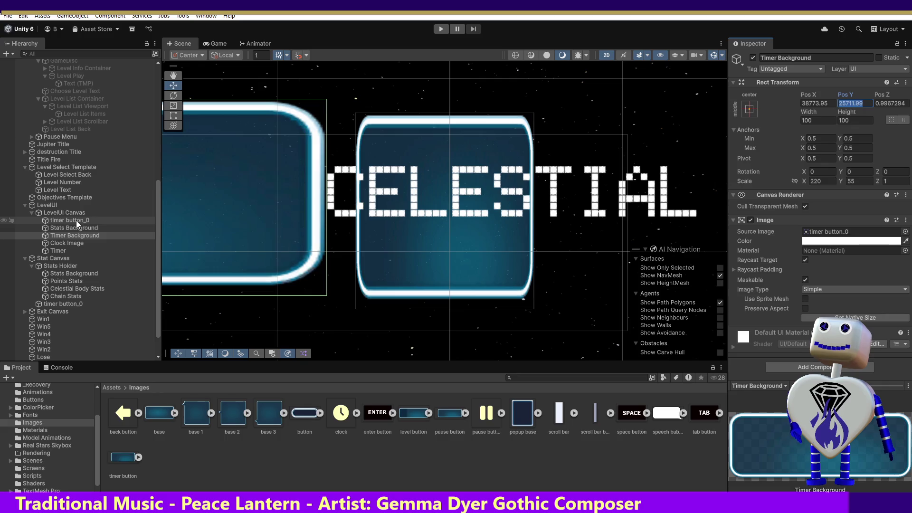
pyautogui.click(855, 103)
pyautogui.write('25711.99')
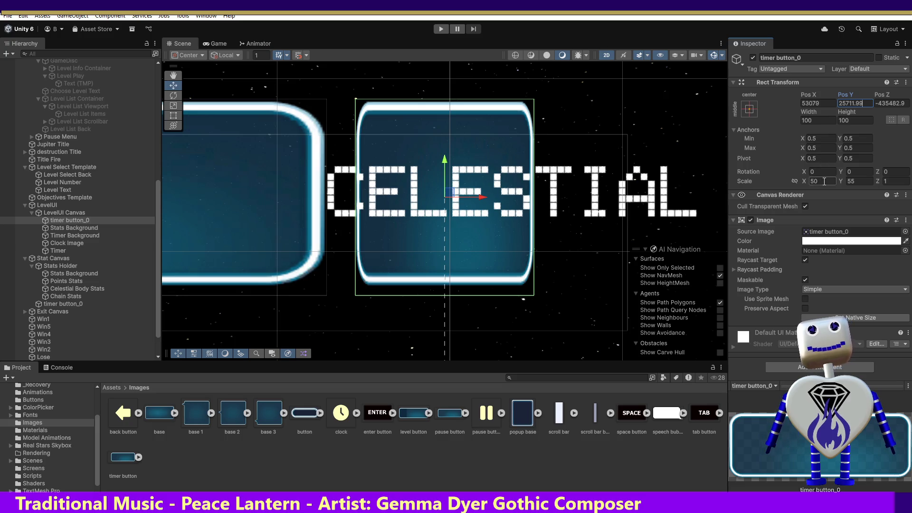
pyautogui.moveTo(489, 417)
pyautogui.mouseDown()
pyautogui.moveTo(132, 277)
pyautogui.moveTo(94, 220)
pyautogui.mouseUp()
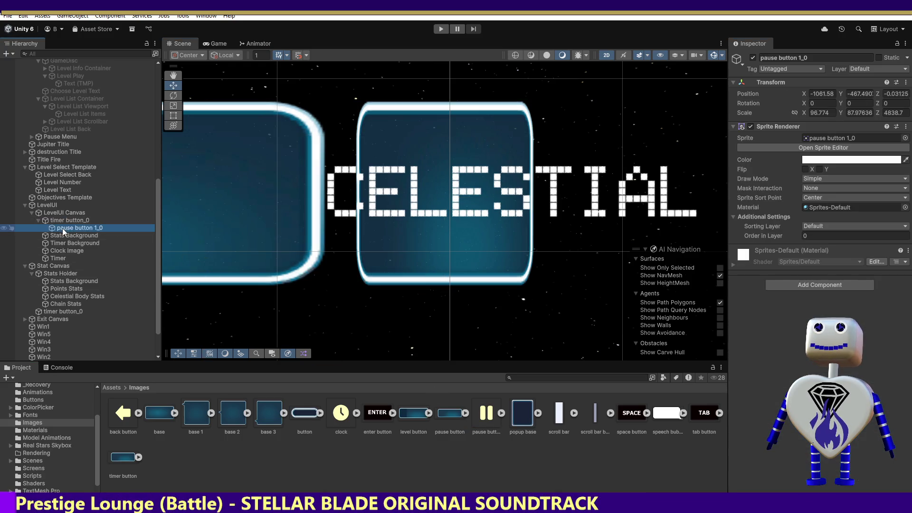
# Replace pause button 1_0's Sprite Renderer with a UI Image showing the pause button sprite.
pyautogui.click(906, 127)
pyautogui.click(846, 150)
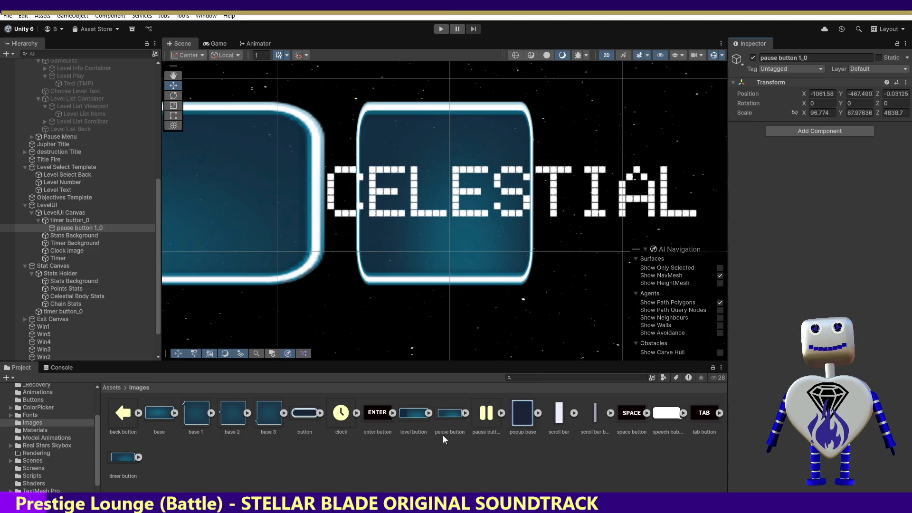
pyautogui.click(489, 413)
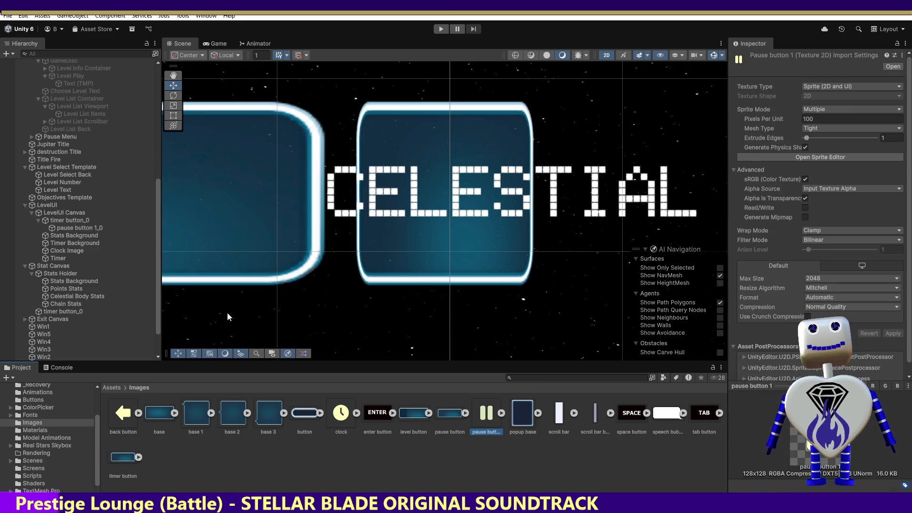
pyautogui.click(74, 228)
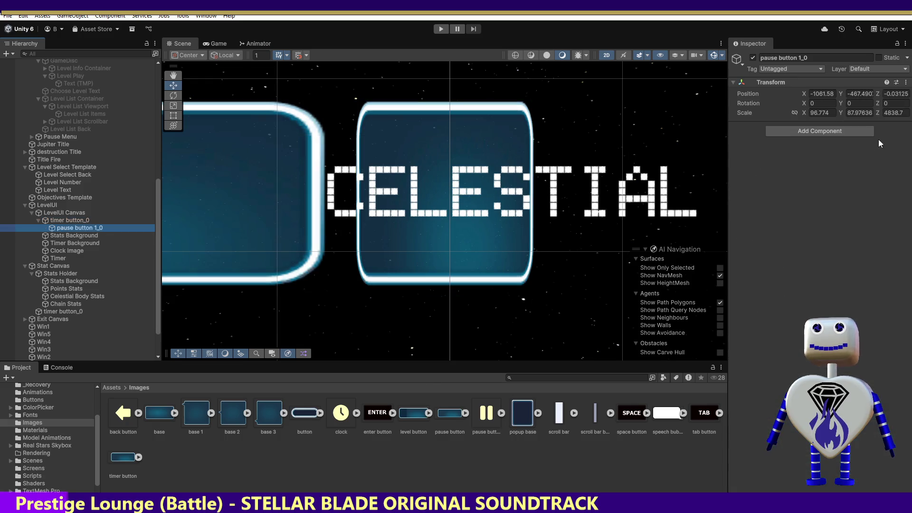
pyautogui.click(862, 135)
pyautogui.click(827, 163)
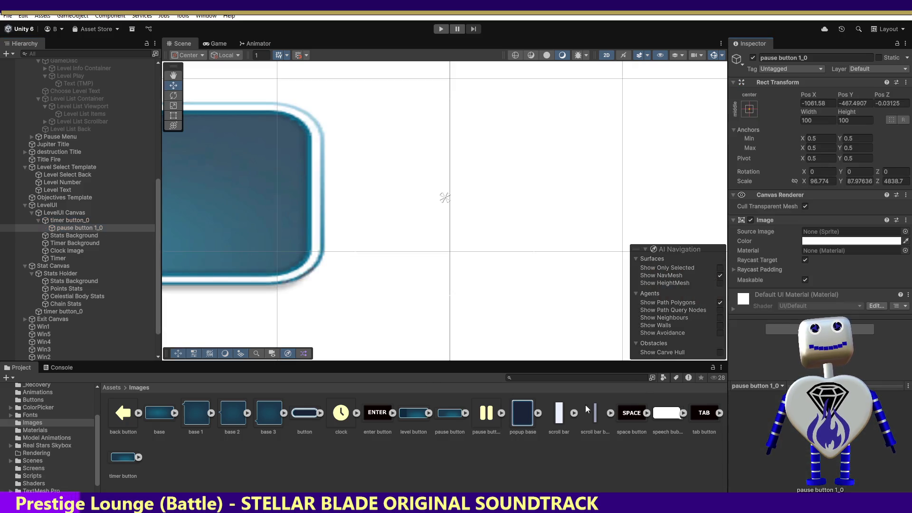
pyautogui.moveTo(485, 421); pyautogui.dragTo(834, 232)
# Set pause button 1_0's scale to 1, 1, 1 and frame it in the scene.
pyautogui.click(821, 181)
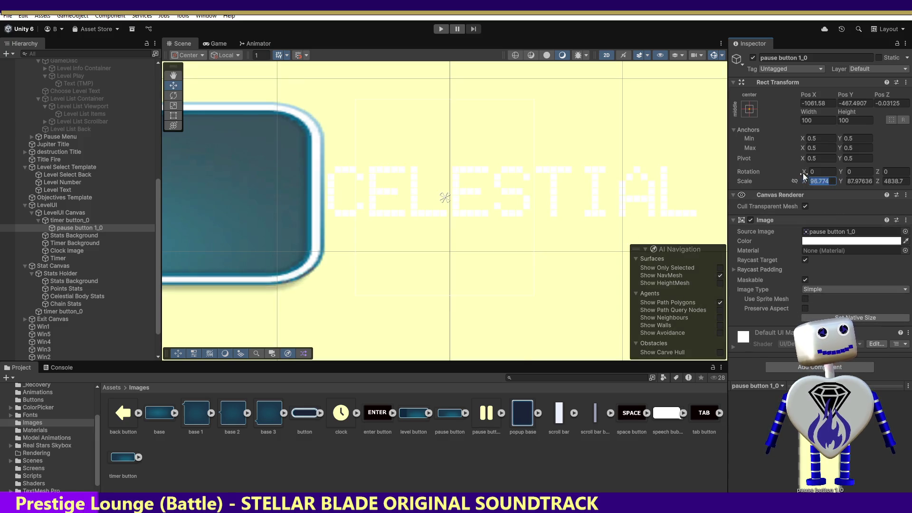
pyautogui.write('1')
pyautogui.click(858, 180)
pyautogui.write('1')
pyautogui.click(897, 182)
pyautogui.write('1')
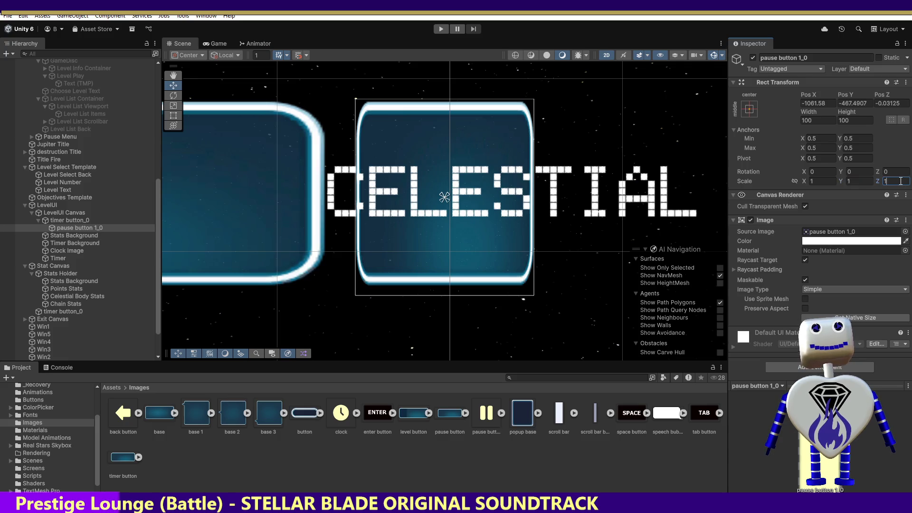
pyautogui.doubleClick(70, 228)
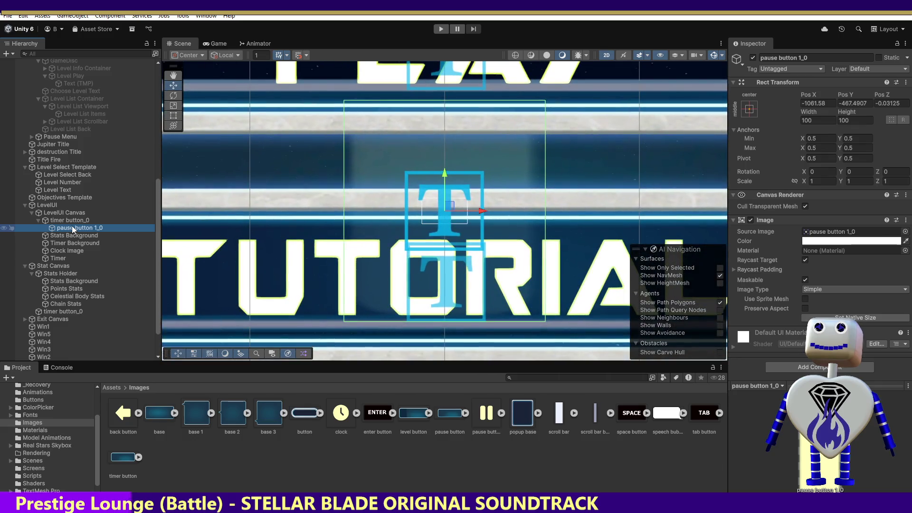
# Frame the Main Camera and undo an accidental move so it stays at the origin.
pyautogui.moveTo(156, 209)
pyautogui.mouseDown()
pyautogui.moveTo(160, 166)
pyautogui.moveTo(107, 75)
pyautogui.mouseUp()
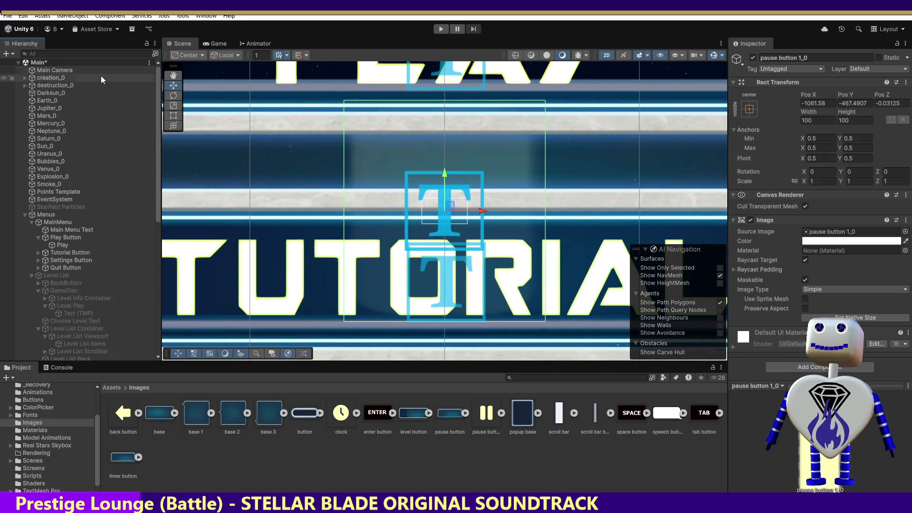
pyautogui.doubleClick(59, 70)
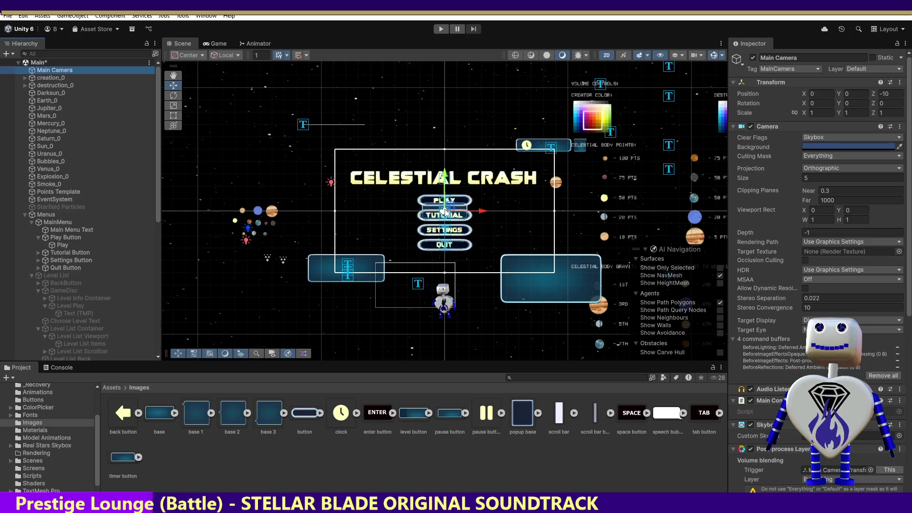
pyautogui.moveTo(445, 210); pyautogui.dragTo(561, 172)
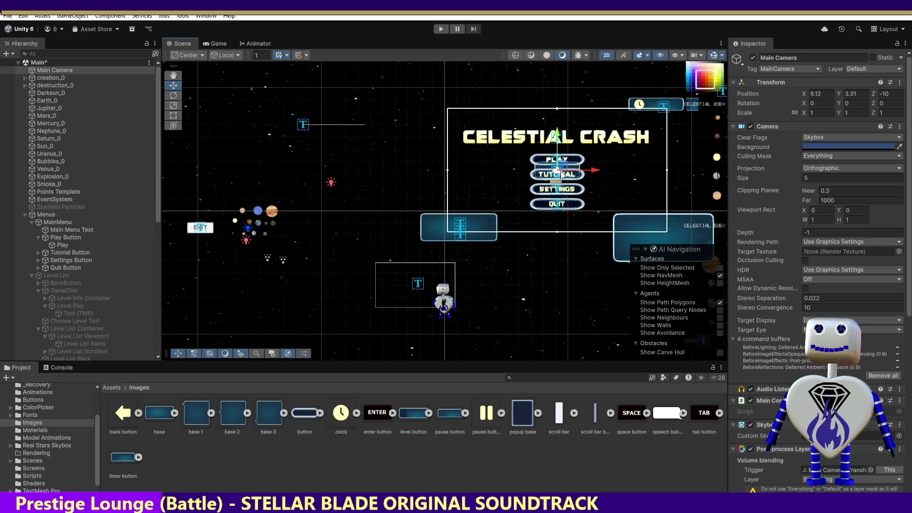
pyautogui.hotkey('ctrl', 'z')
pyautogui.moveTo(158, 201); pyautogui.dragTo(161, 320)
# Drag pause button 1_0 onto the timer button, landing at Pos X 4, Y 0.
pyautogui.click(81, 218)
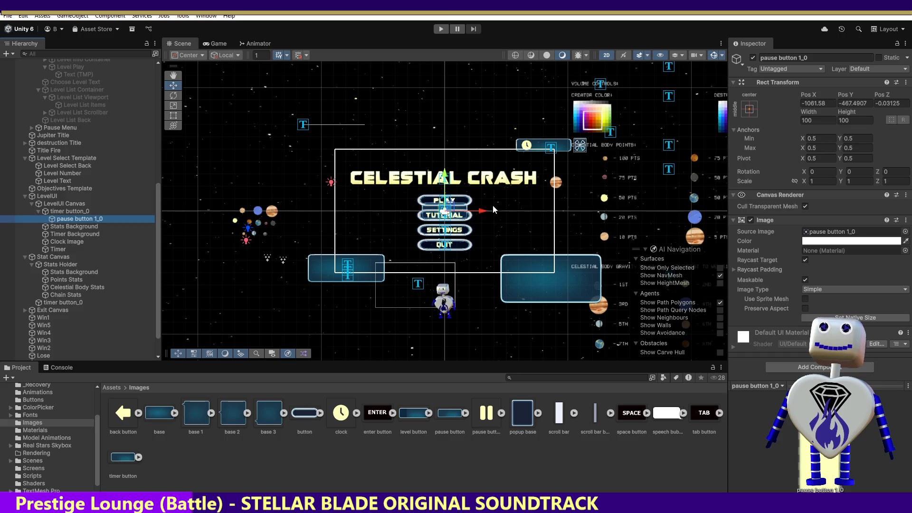
pyautogui.moveTo(450, 210); pyautogui.dragTo(580, 145)
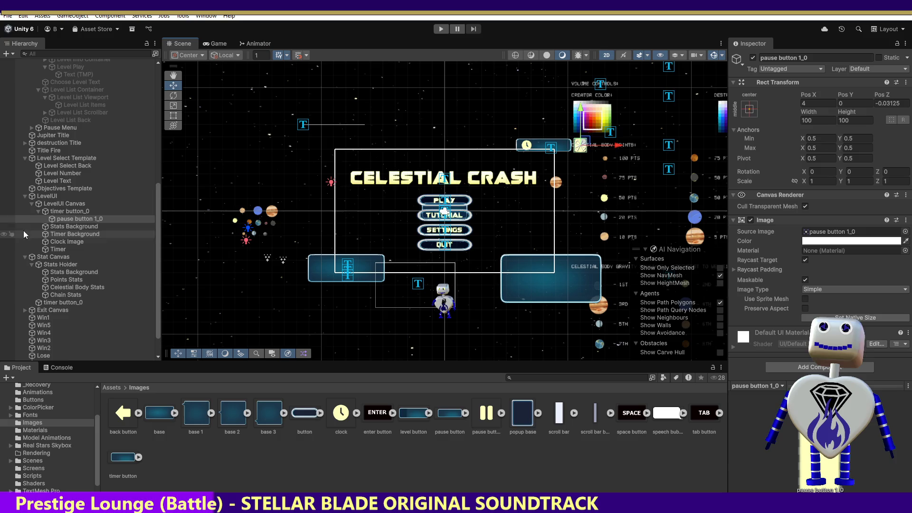
pyautogui.doubleClick(56, 217)
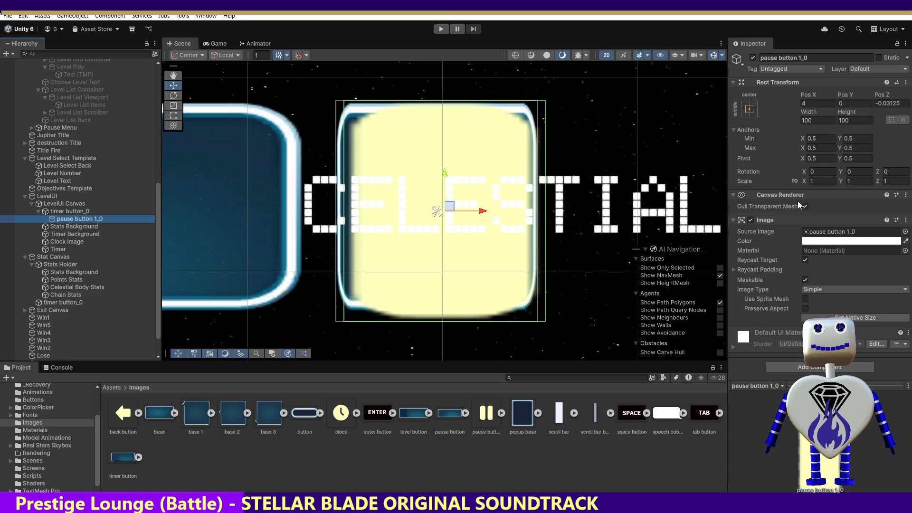
# Scale pause button 1_0 to 0.5 × 0.5 and expand the pause sprite's sub-images in the Project panel.
pyautogui.click(810, 181)
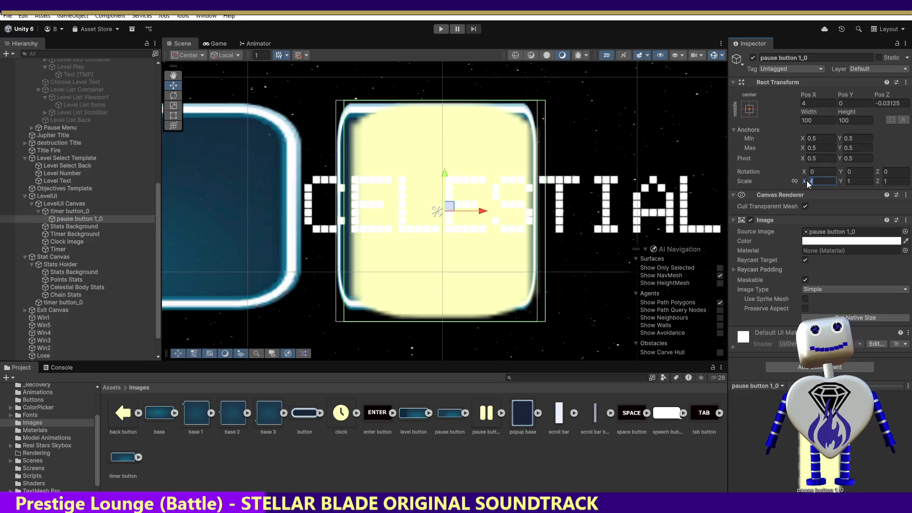
pyautogui.write('5')
pyautogui.click(857, 181)
pyautogui.write('5')
pyautogui.click(803, 181)
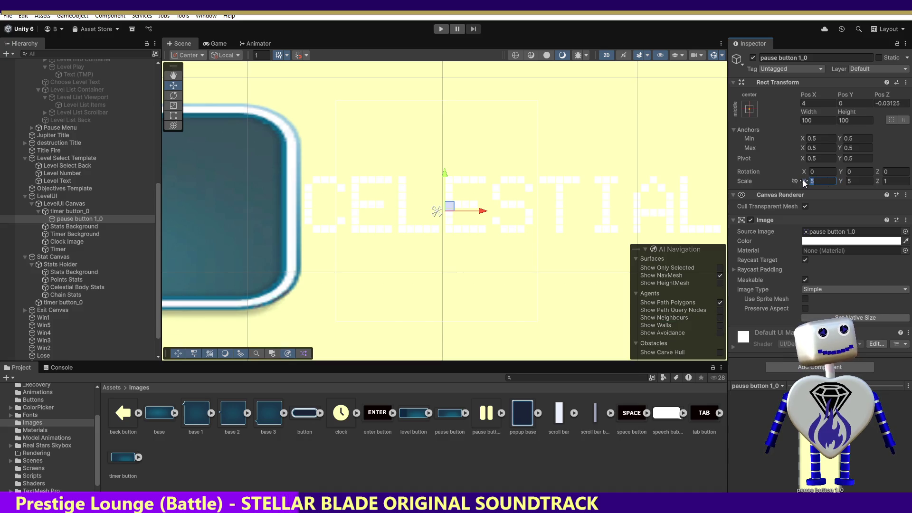
pyautogui.write('0.5')
pyautogui.click(852, 181)
pyautogui.write('0.5')
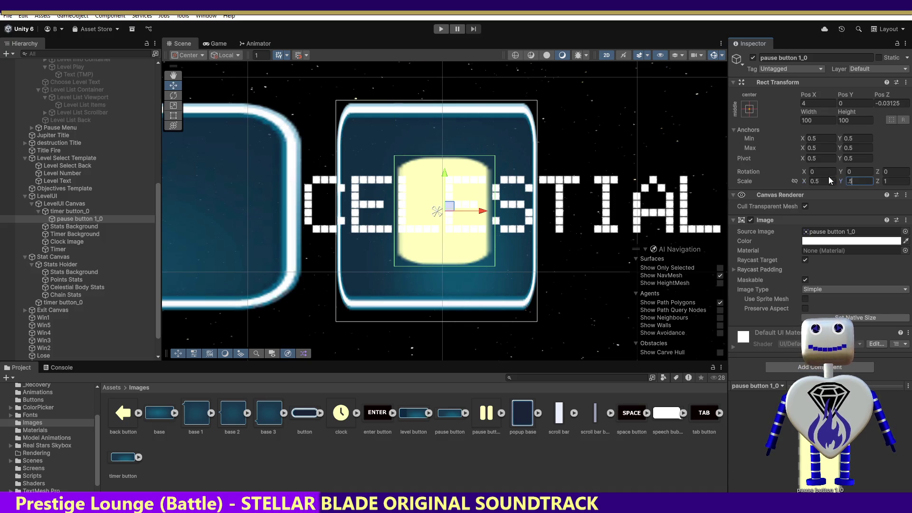
pyautogui.click(502, 413)
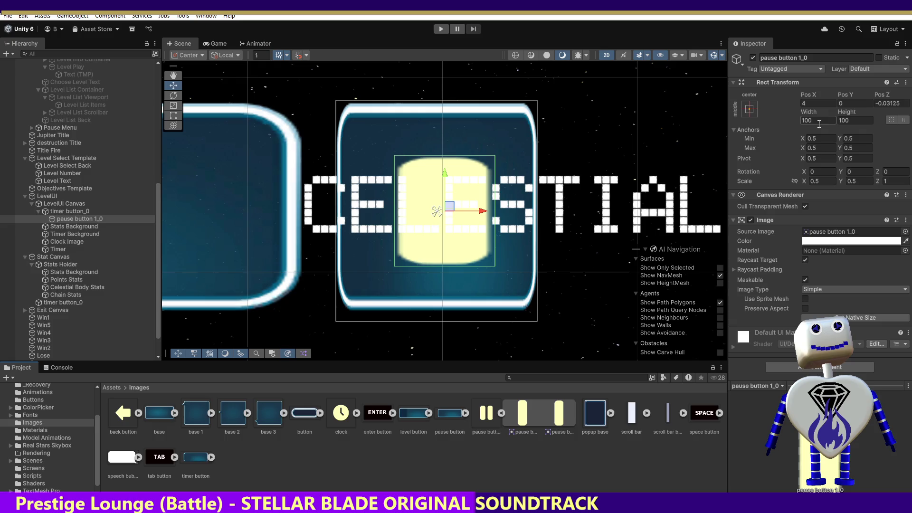
pyautogui.click(818, 119)
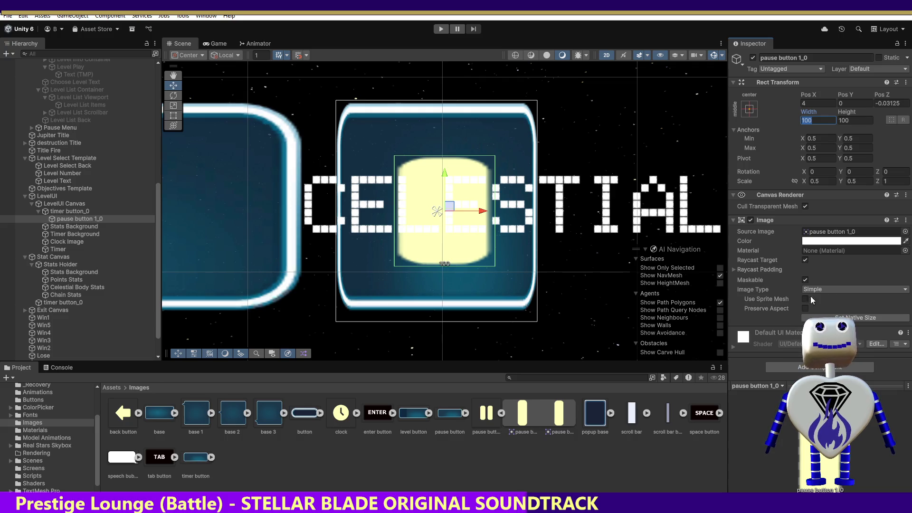
# Step back through the pause button's recent scale and position edits with undo.
pyautogui.hotkey('ctrl', 'z')
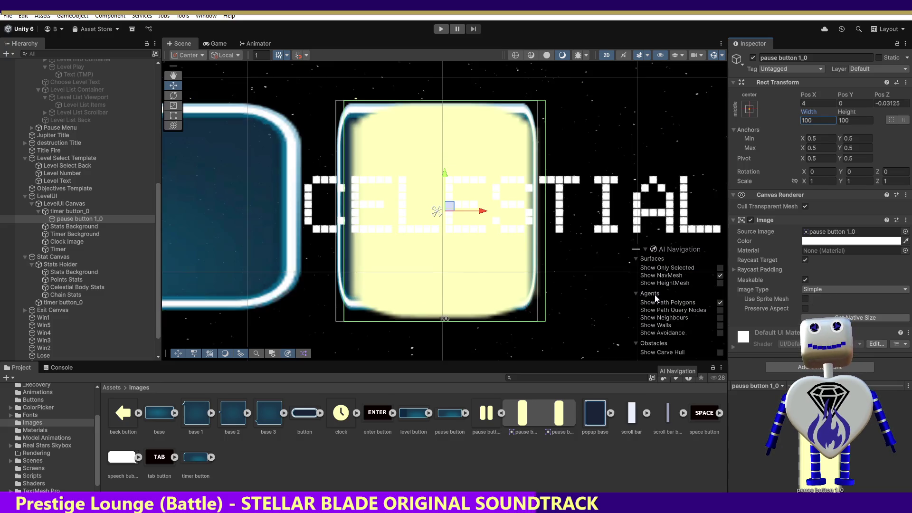
pyautogui.hotkey('ctrl', 'z')
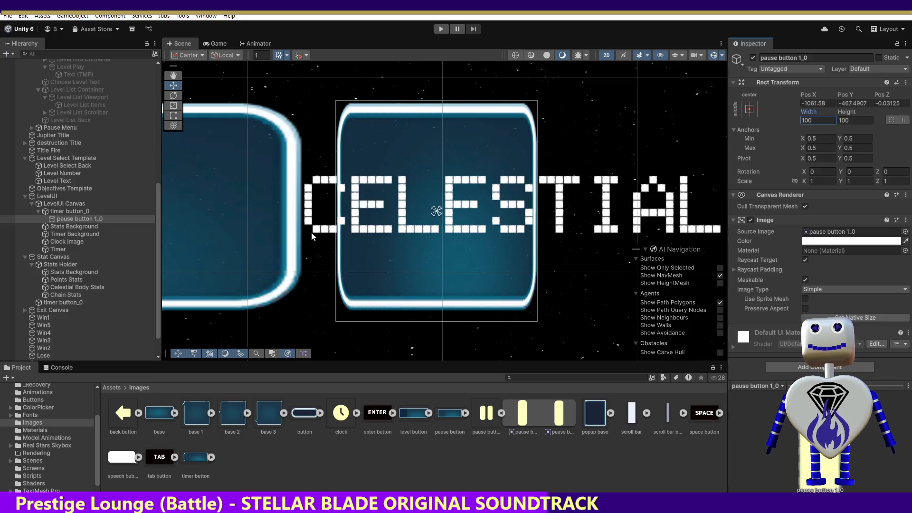
pyautogui.hotkey('ctrl', 'z')
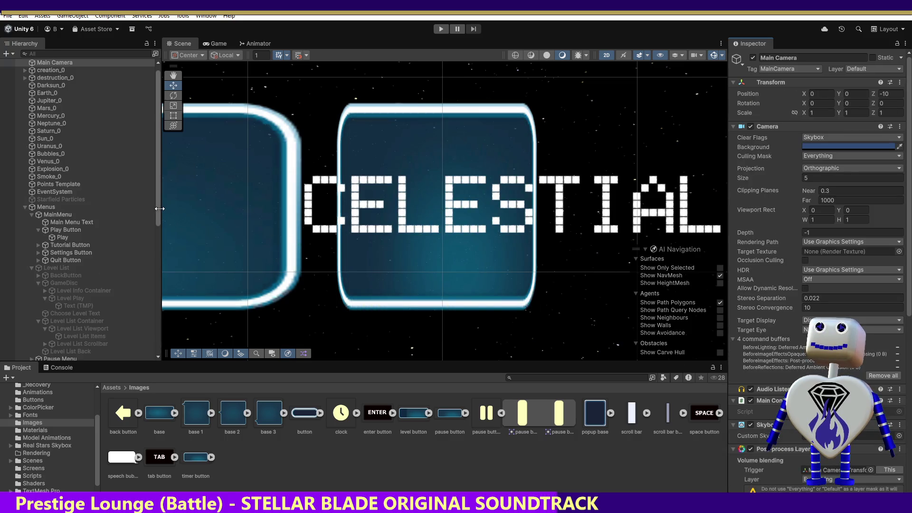
pyautogui.hotkey('ctrl', 'z')
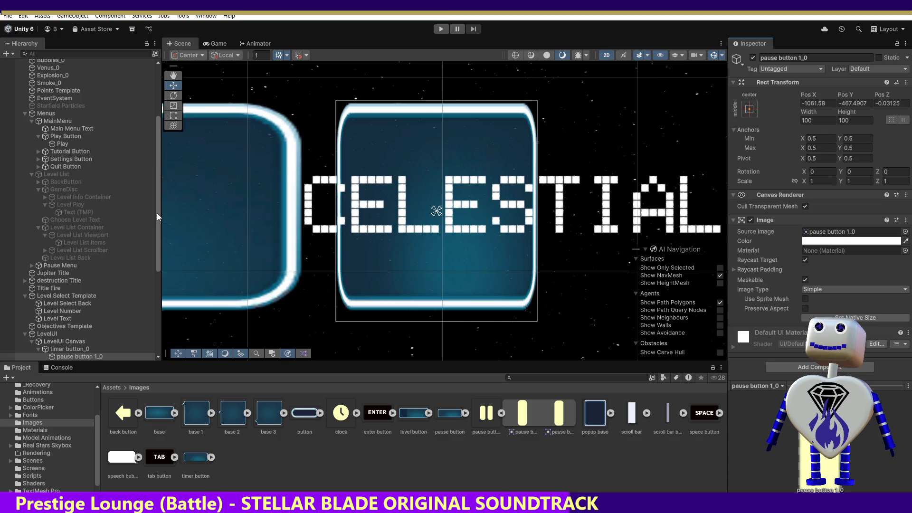
pyautogui.hotkey('ctrl', 'z')
pyautogui.hotkey('ctrl', 'z')
pyautogui.hotkey('ctrl', 'z')
pyautogui.hotkey('ctrl', 'z')
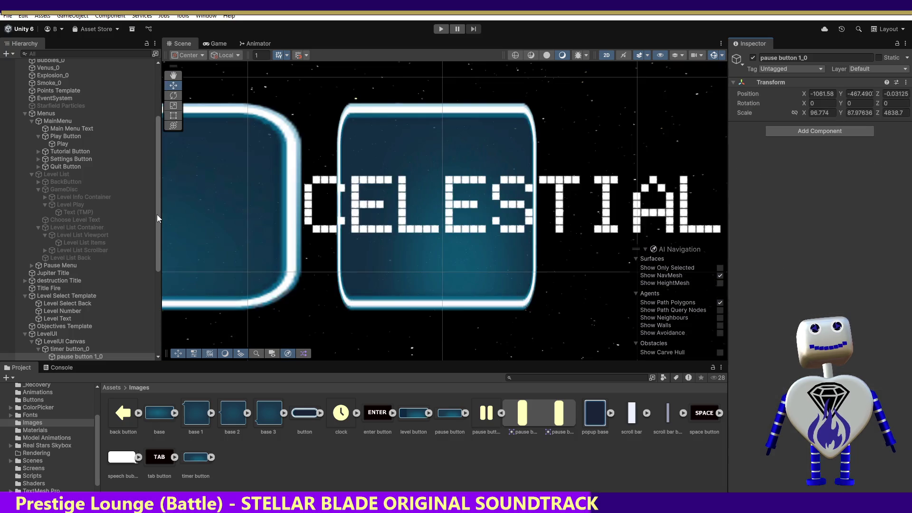
# Undo the accidental duplicate, place the pause sprite as a child of timer button_0, and frame the layout.
pyautogui.moveTo(76, 356)
pyautogui.mouseDown()
pyautogui.moveTo(92, 294)
pyautogui.moveTo(117, 251)
pyautogui.moveTo(116, 304)
pyautogui.moveTo(100, 349)
pyautogui.moveTo(90, 350)
pyautogui.mouseUp()
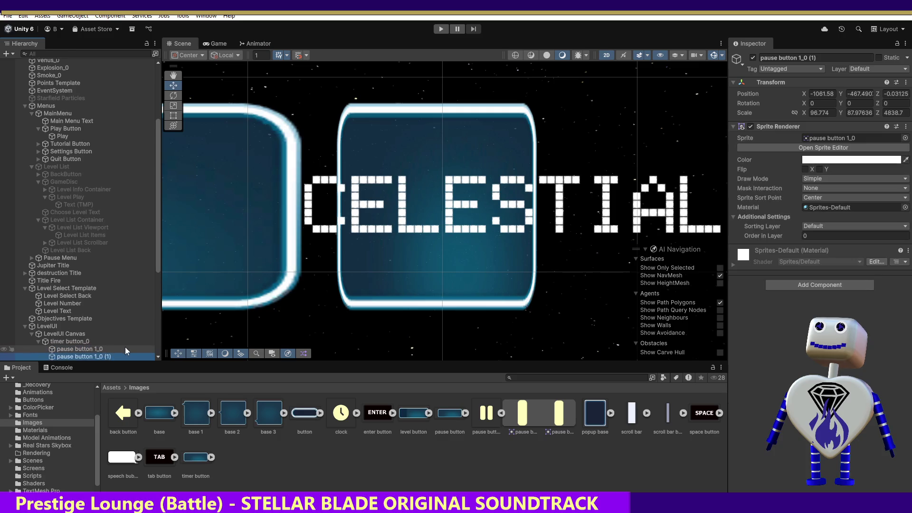
pyautogui.hotkey('ctrl', 'z')
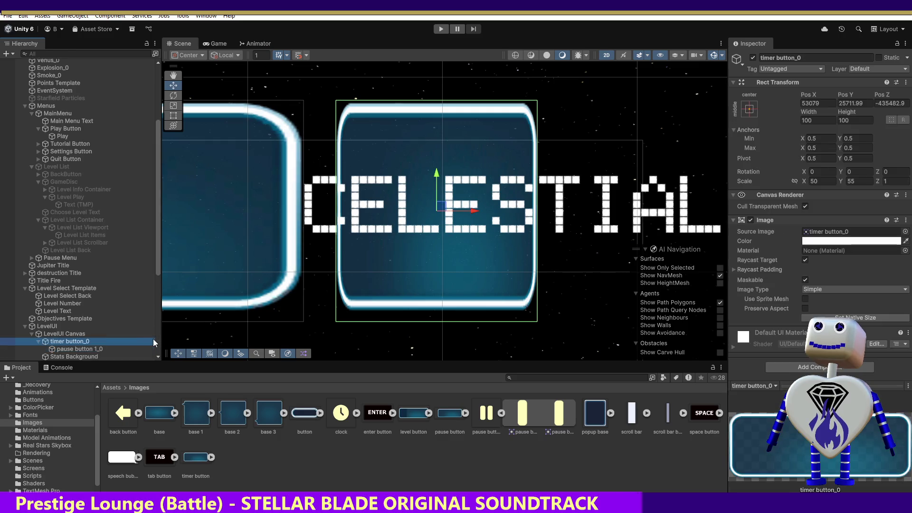
pyautogui.hotkey('ctrl', 'z')
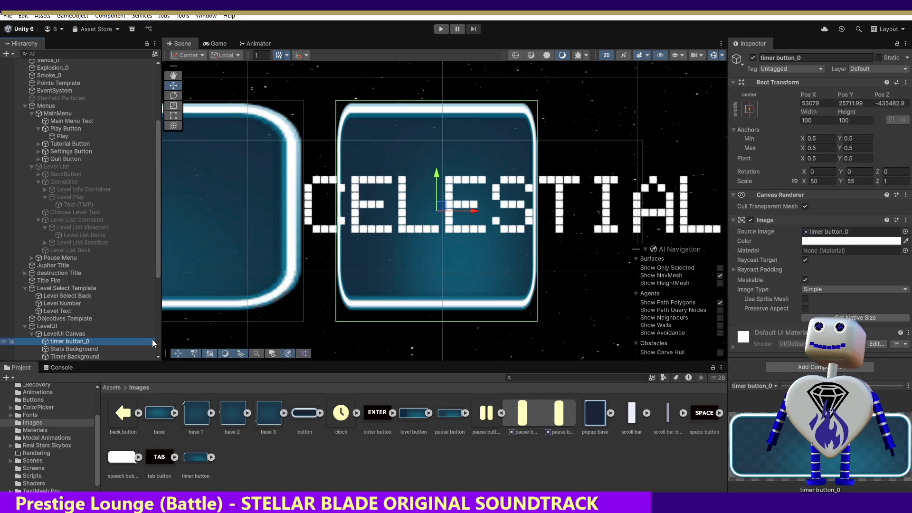
pyautogui.moveTo(503, 412)
pyautogui.mouseDown()
pyautogui.moveTo(285, 394)
pyautogui.moveTo(74, 341)
pyautogui.mouseUp()
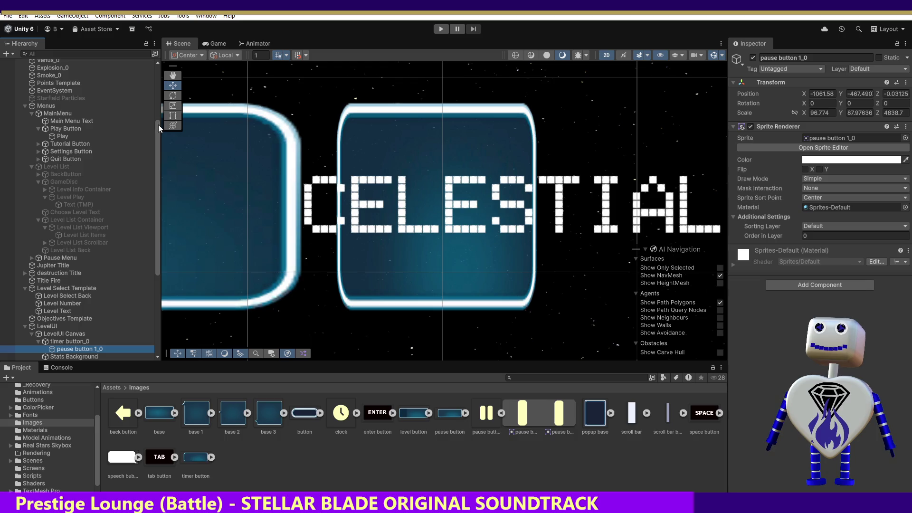
pyautogui.moveTo(158, 124); pyautogui.dragTo(128, 65)
pyautogui.doubleClick(79, 70)
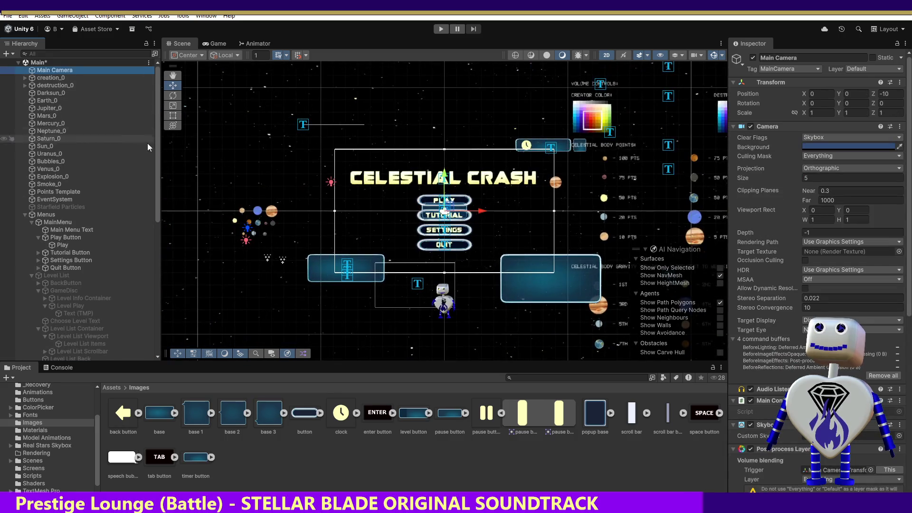
# Move pause button 1_0 toward the layout centre, to about Pos X -11, Y 7.
pyautogui.moveTo(156, 189); pyautogui.dragTo(158, 280)
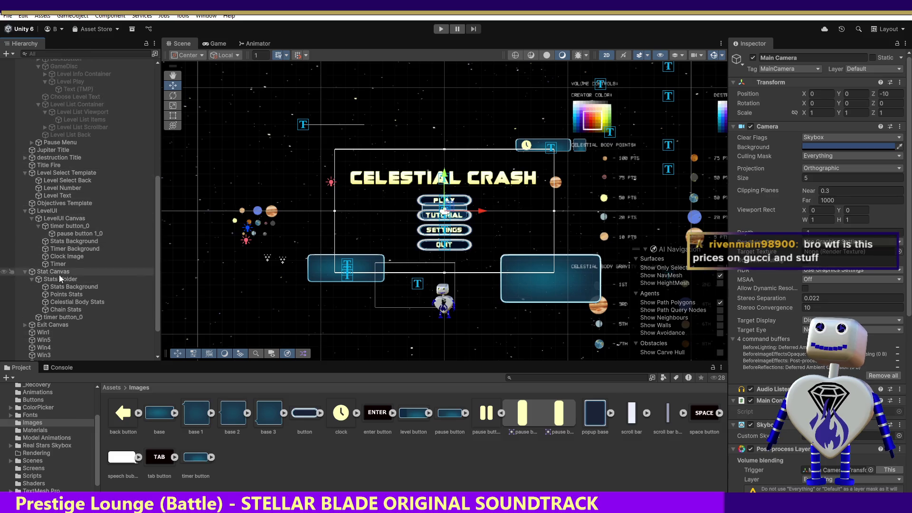
pyautogui.click(76, 233)
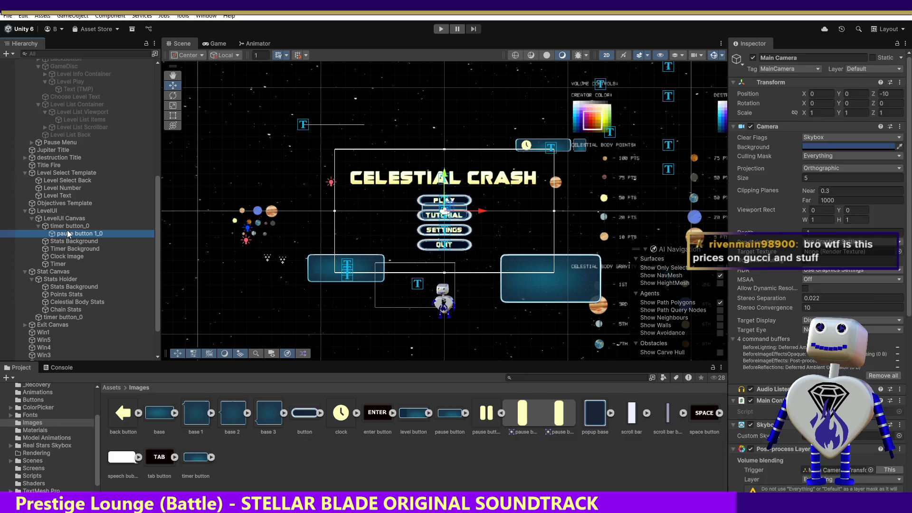
pyautogui.moveTo(452, 207); pyautogui.dragTo(585, 141)
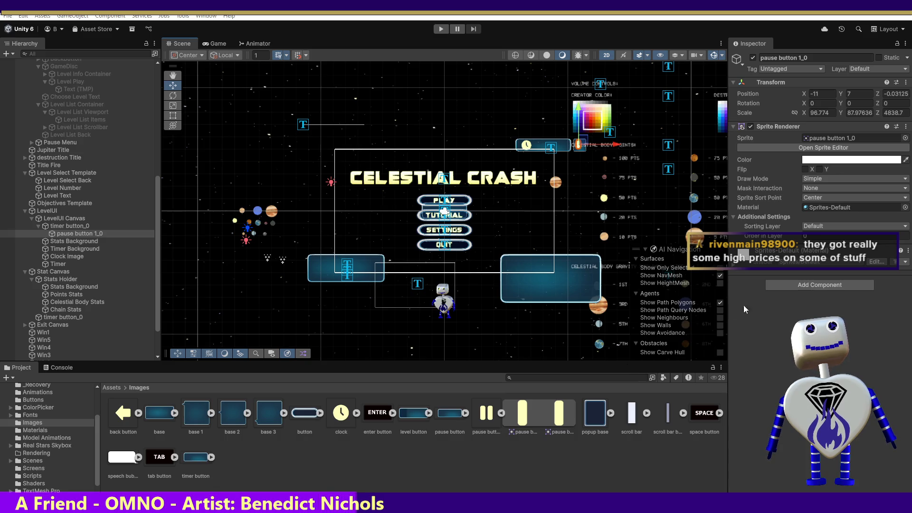
# Remove the Sprite Renderer component from pause button 1_0.
pyautogui.click(904, 131)
pyautogui.click(905, 127)
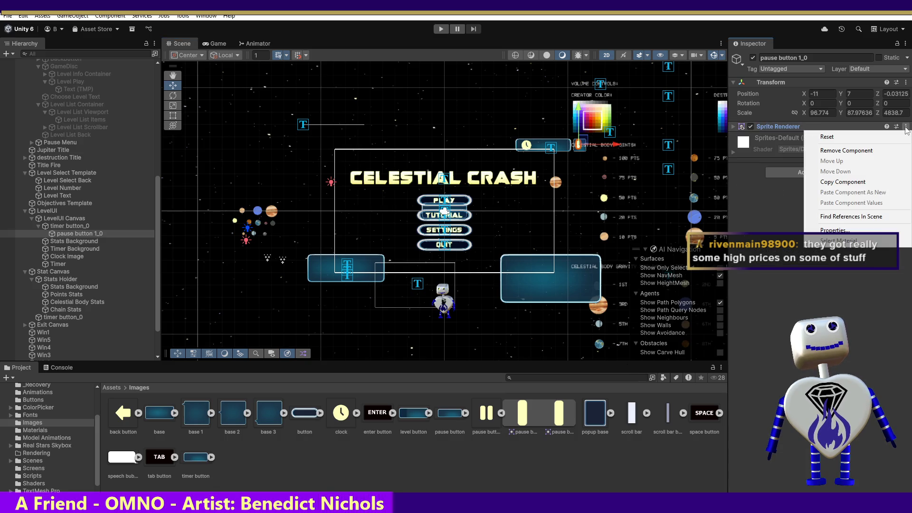
pyautogui.click(864, 149)
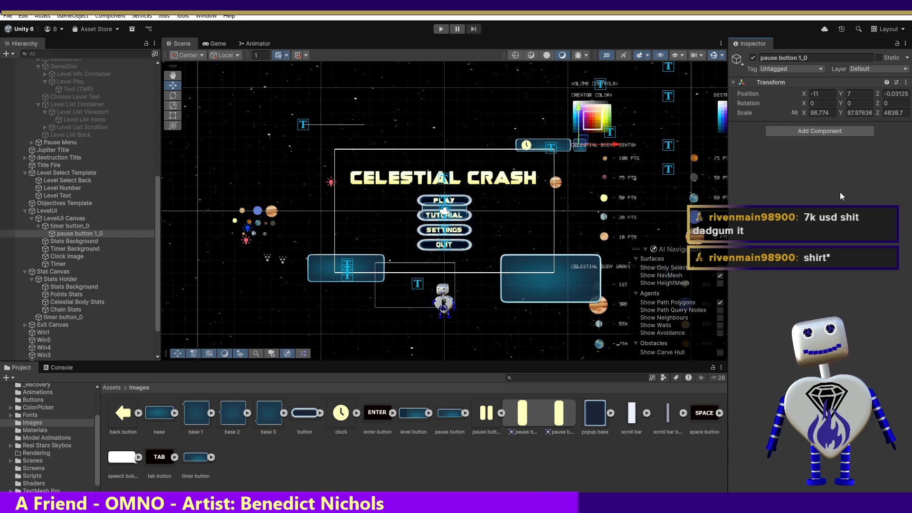
# Open timer button_0's context menu without choosing anything, then reselect pause button 1_0.
pyautogui.click(70, 226)
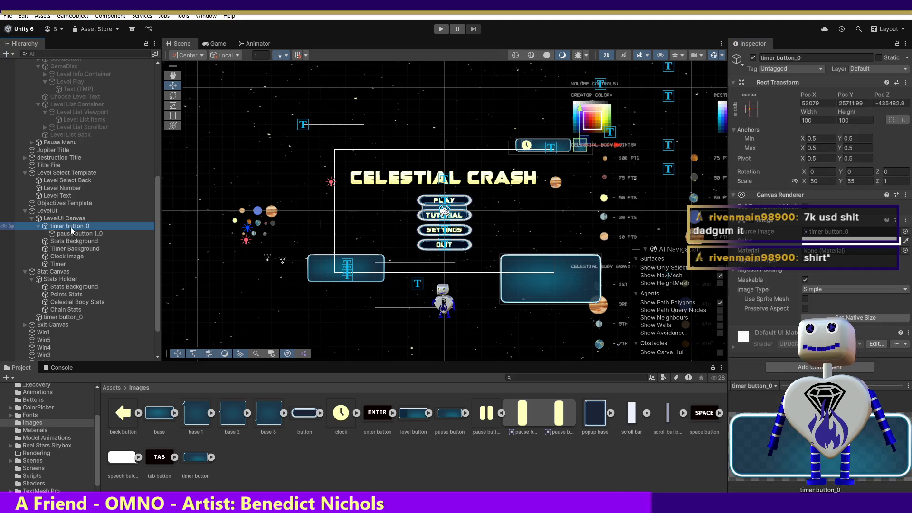
pyautogui.rightClick(71, 226)
pyautogui.click(62, 227)
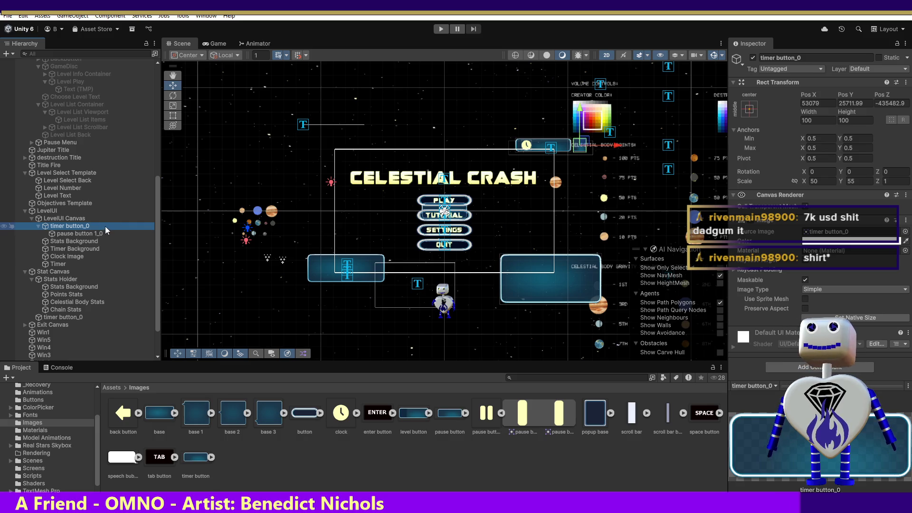
pyautogui.click(84, 236)
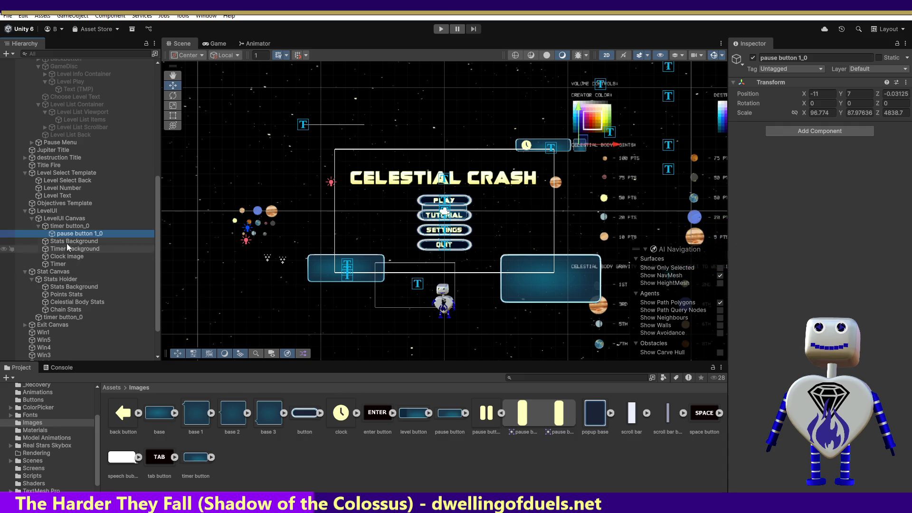
# Begin renaming timer button_0 and move pause button 1_0 directly under LevelUI Canvas.
pyautogui.rightClick(59, 227)
pyautogui.click(85, 183)
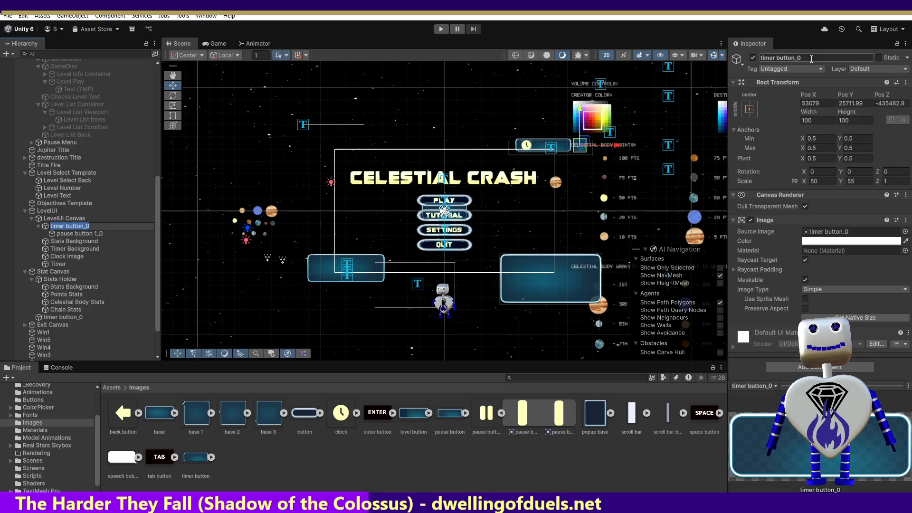
pyautogui.click(808, 56)
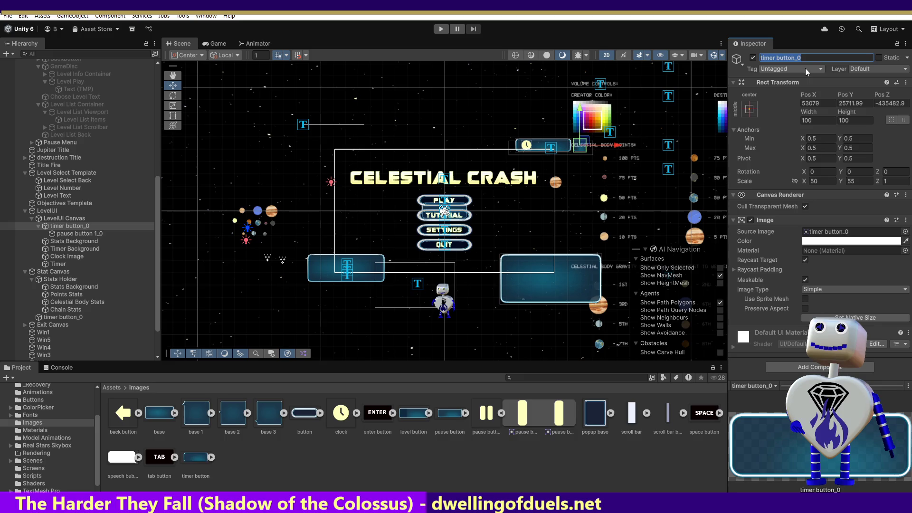
pyautogui.moveTo(75, 234)
pyautogui.mouseDown()
pyautogui.moveTo(70, 226)
pyautogui.moveTo(43, 239)
pyautogui.mouseUp()
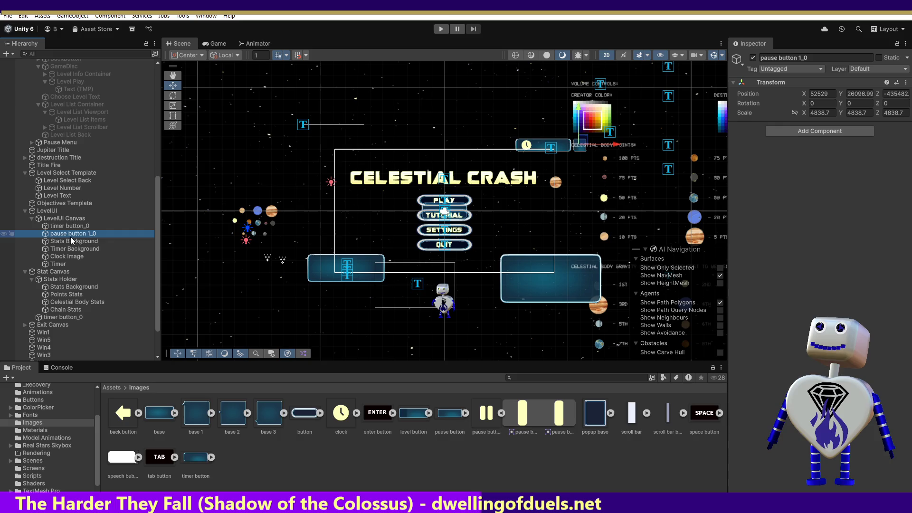
# Rename timer button_0 to 'Pause Button Back' in the Inspector name field.
pyautogui.doubleClick(77, 226)
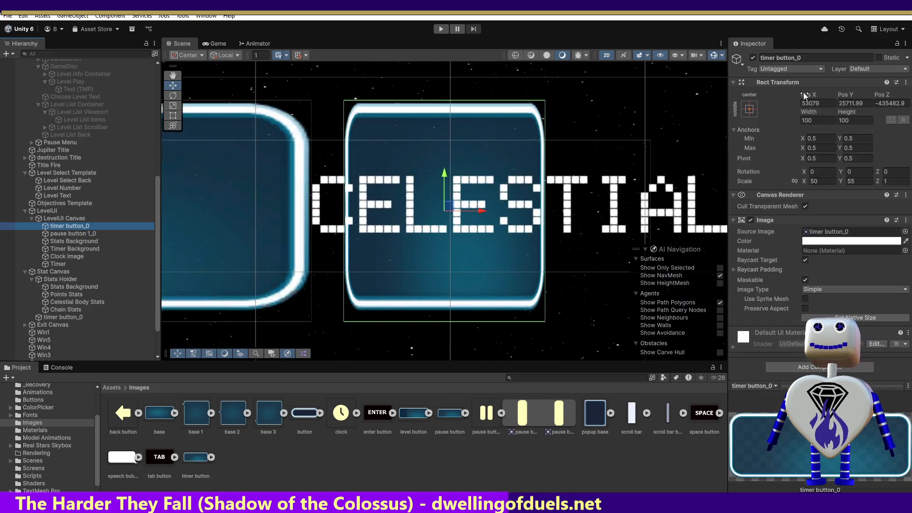
pyautogui.click(808, 57)
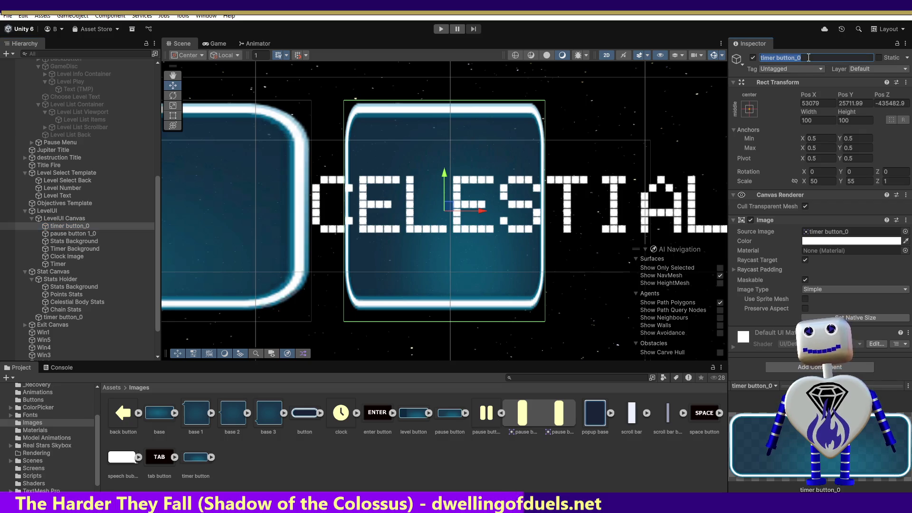
pyautogui.write('Pau')
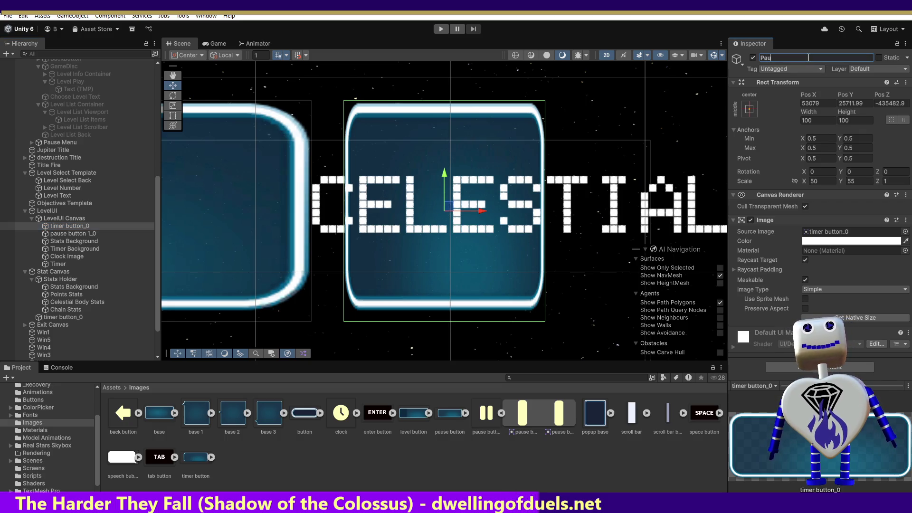
pyautogui.write('se')
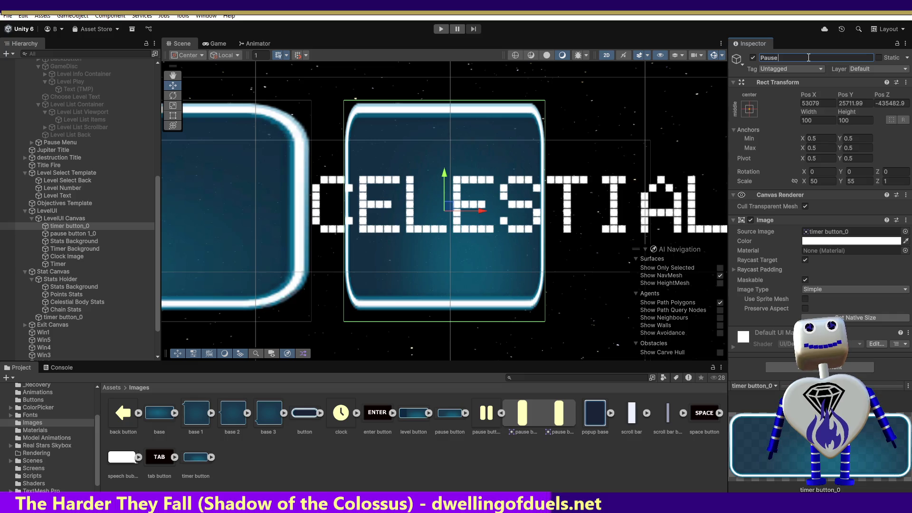
pyautogui.write(' B')
pyautogui.press('BackSpace')
pyautogui.press('BackSpace')
pyautogui.press('BackSpace')
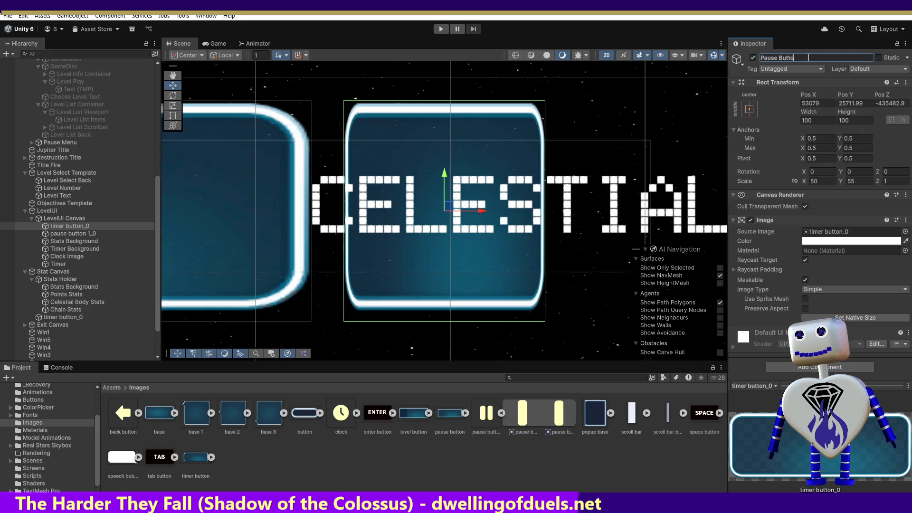
pyautogui.write('m')
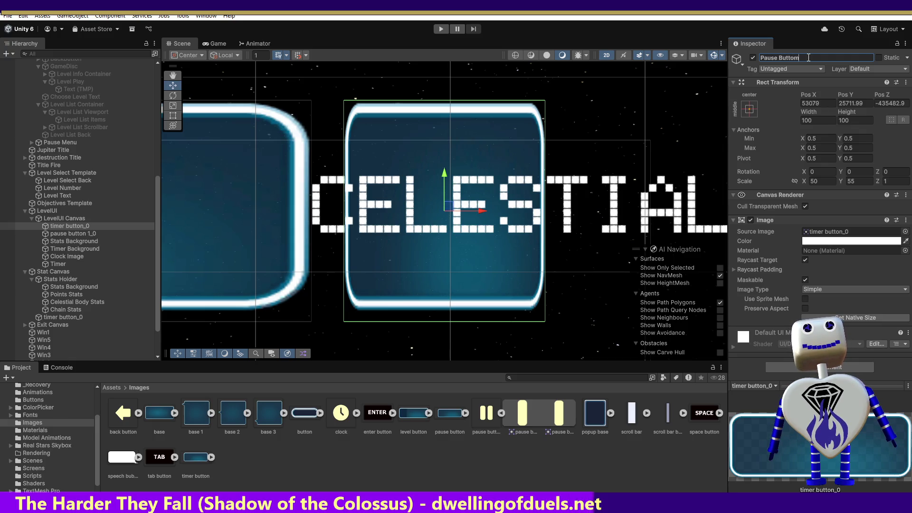
pyautogui.write(' Back')
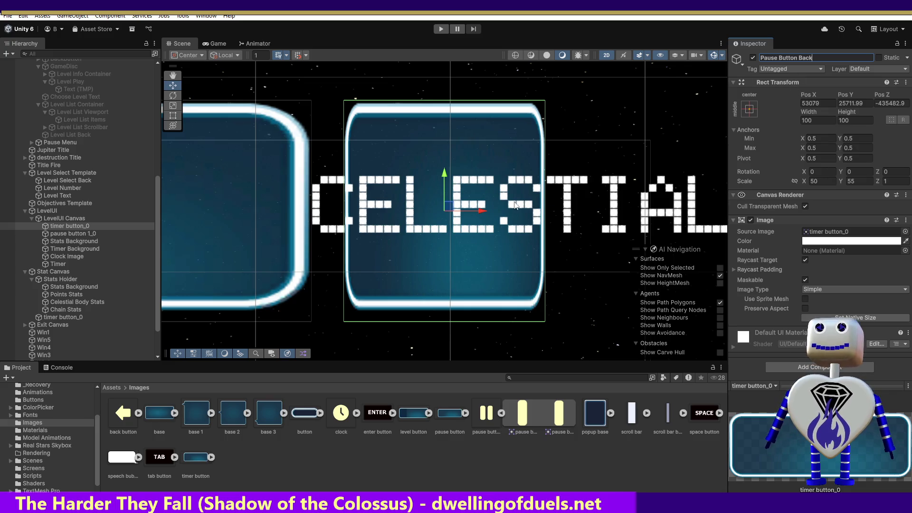
pyautogui.click(69, 227)
pyautogui.click(70, 233)
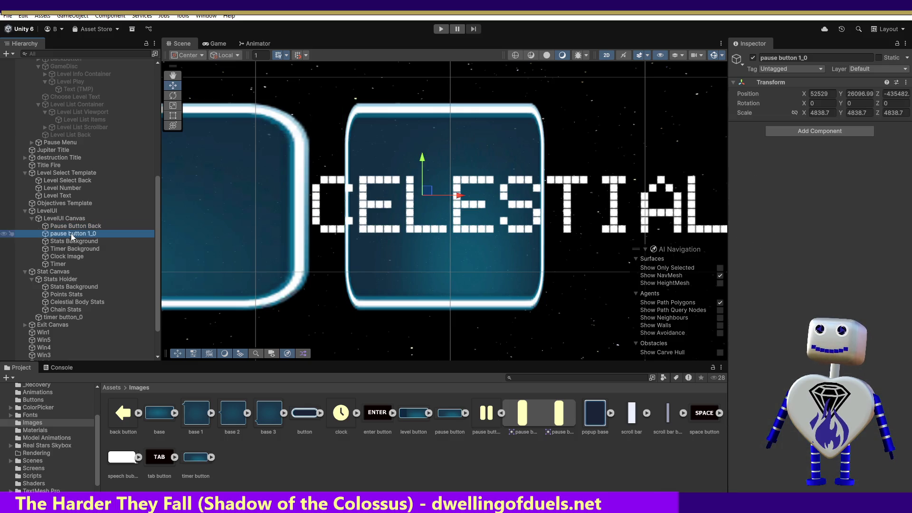
# Type the new name 'Pause Symbol Left' into pause button 1_0's Inspector name field.
pyautogui.doubleClick(70, 233)
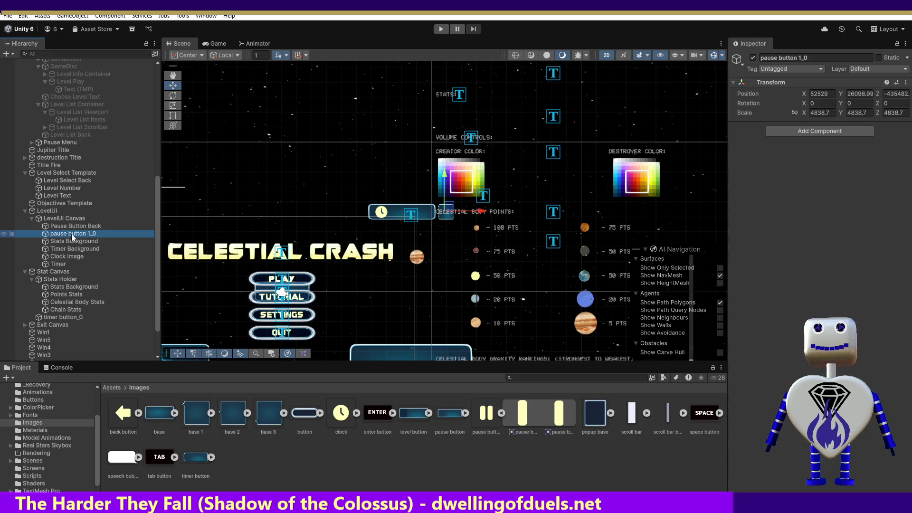
pyautogui.rightClick(72, 238)
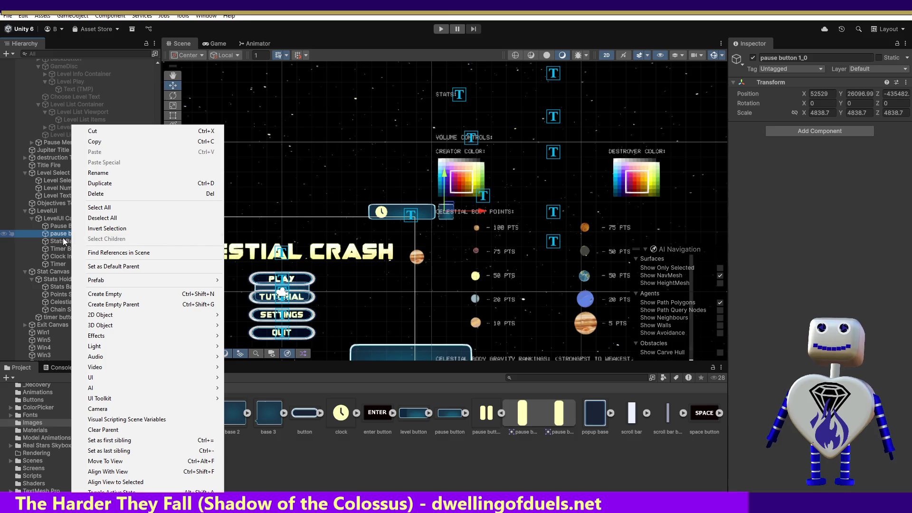
pyautogui.click(759, 58)
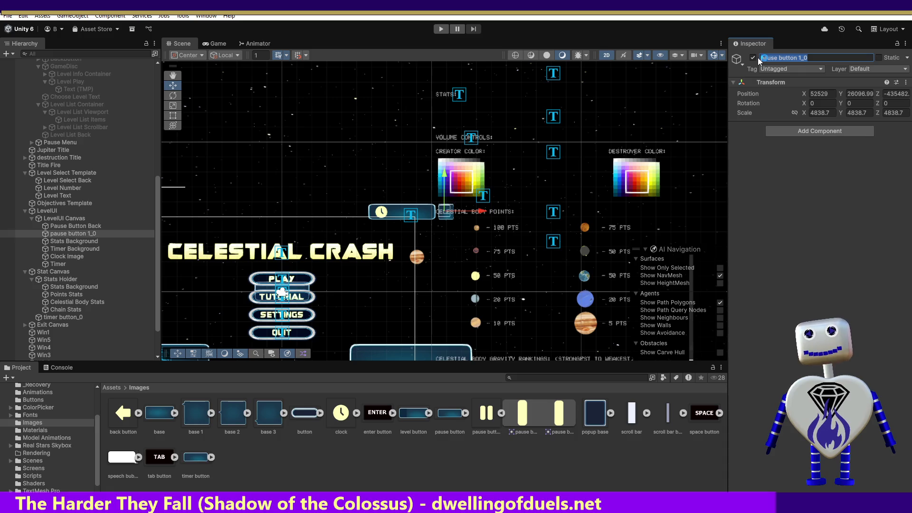
pyautogui.write('Paus')
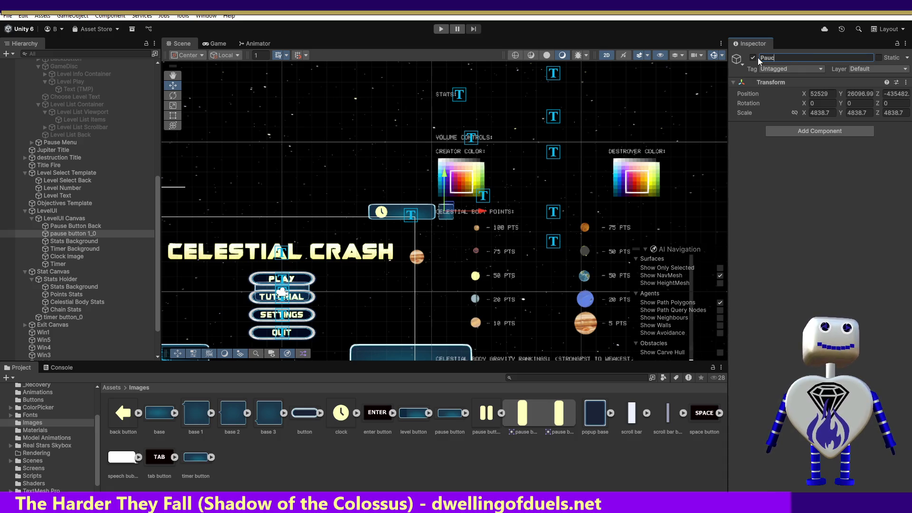
pyautogui.write('e')
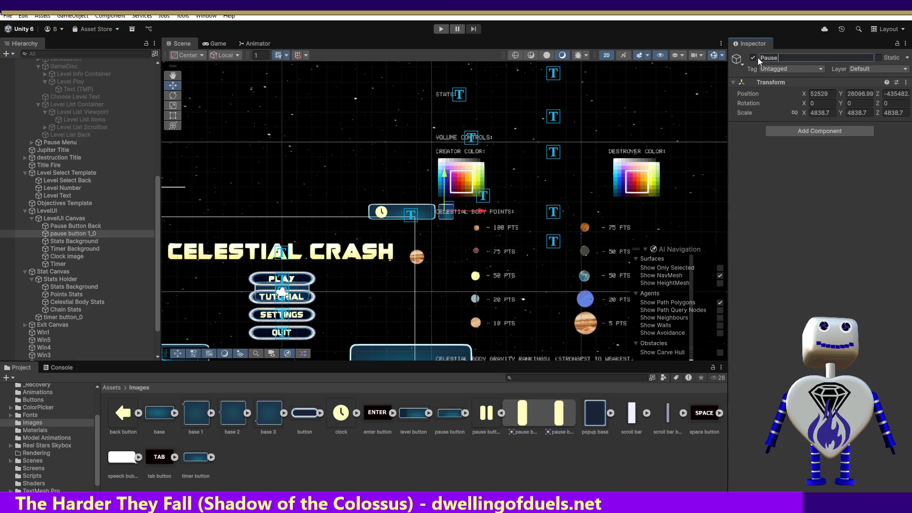
pyautogui.write(' Sy')
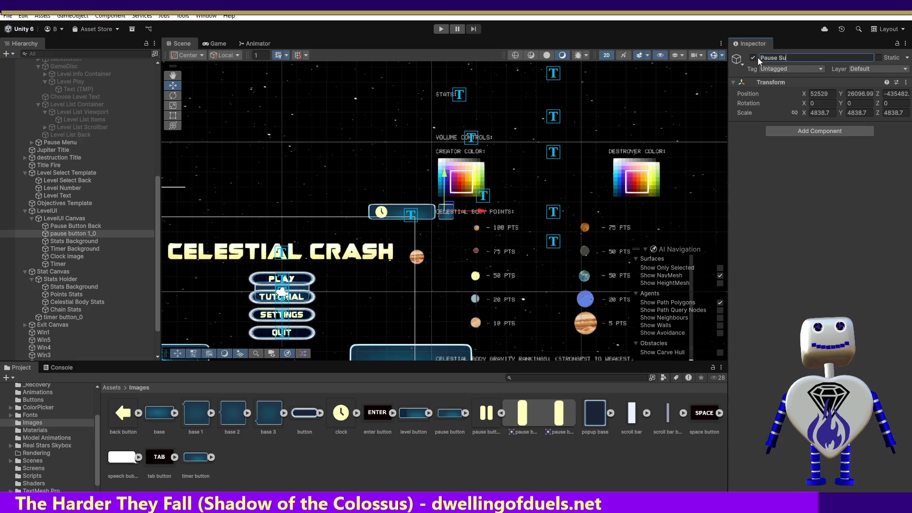
pyautogui.write('m')
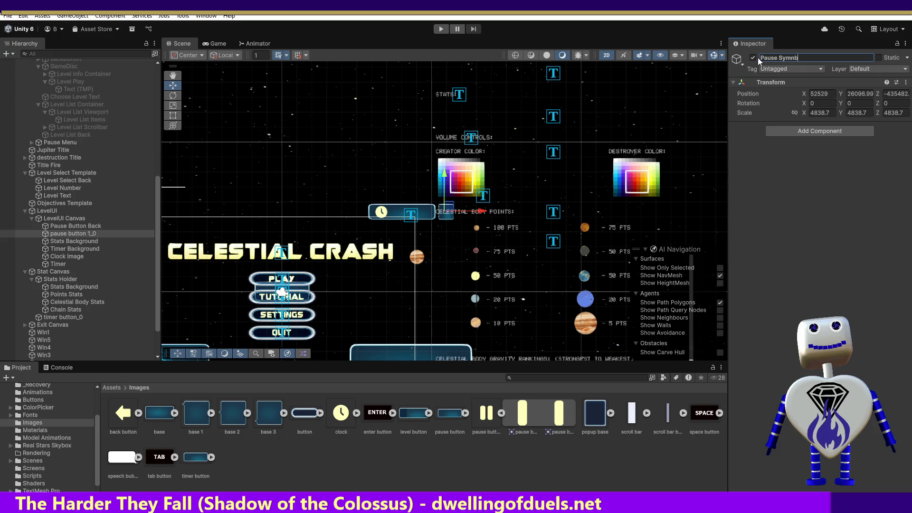
pyautogui.write('bol')
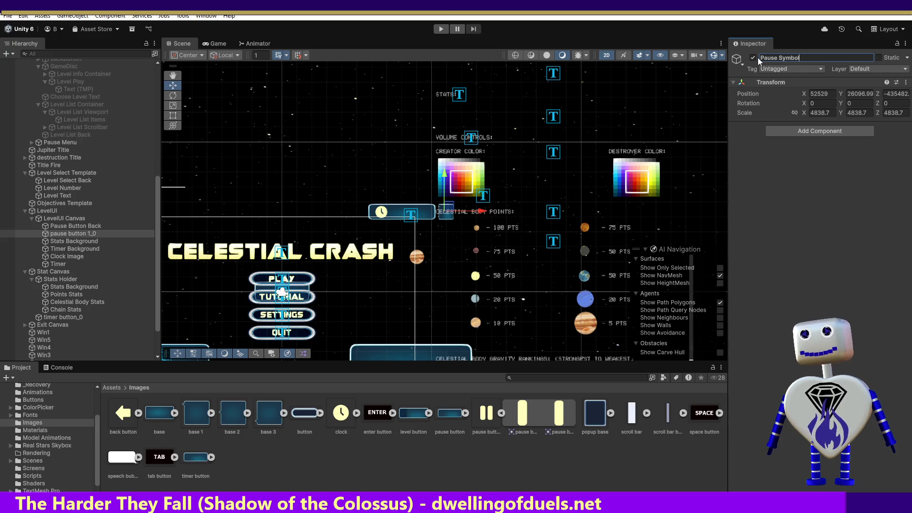
pyautogui.write(' Left')
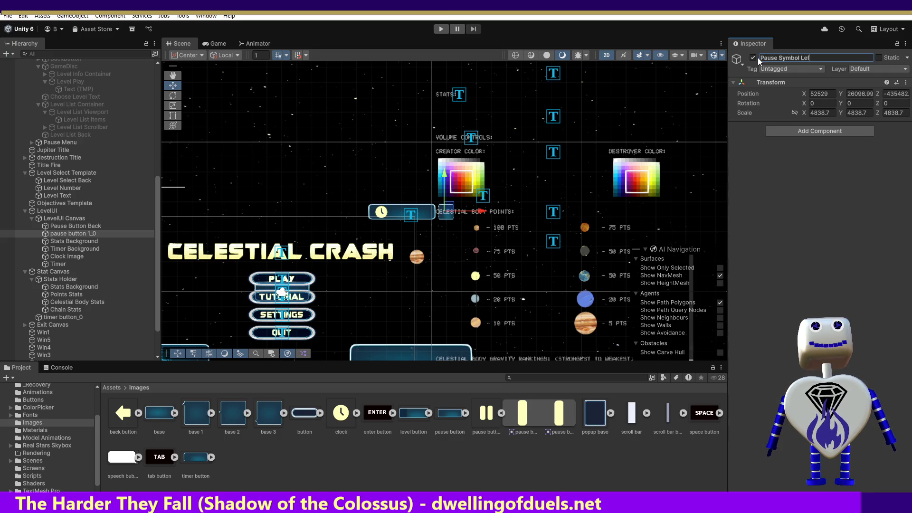
# Confirm the name Pause Symbol Left and add an Image component using the pause button 1_0 sprite.
pyautogui.press('Return')
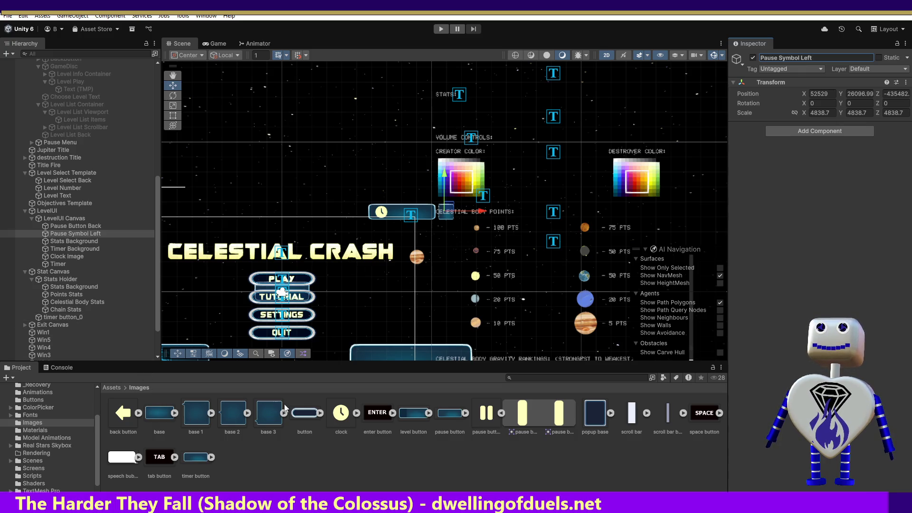
pyautogui.click(814, 130)
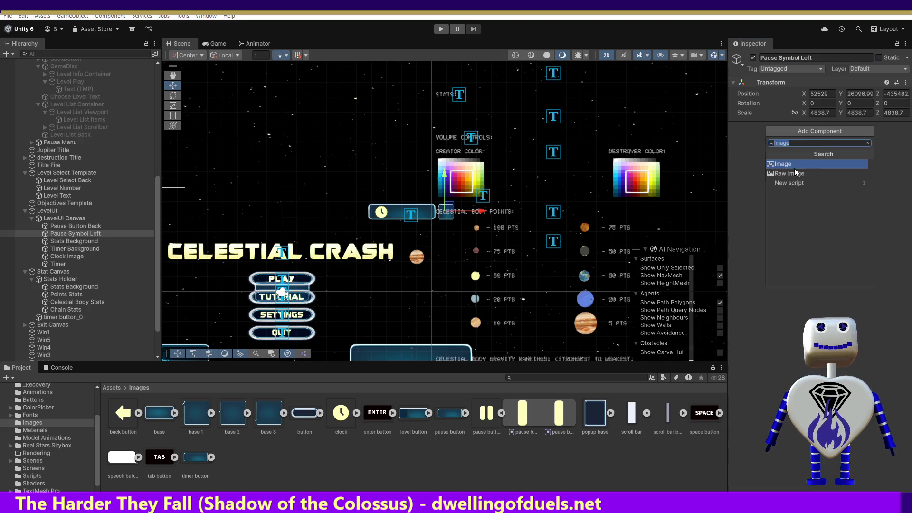
pyautogui.click(794, 168)
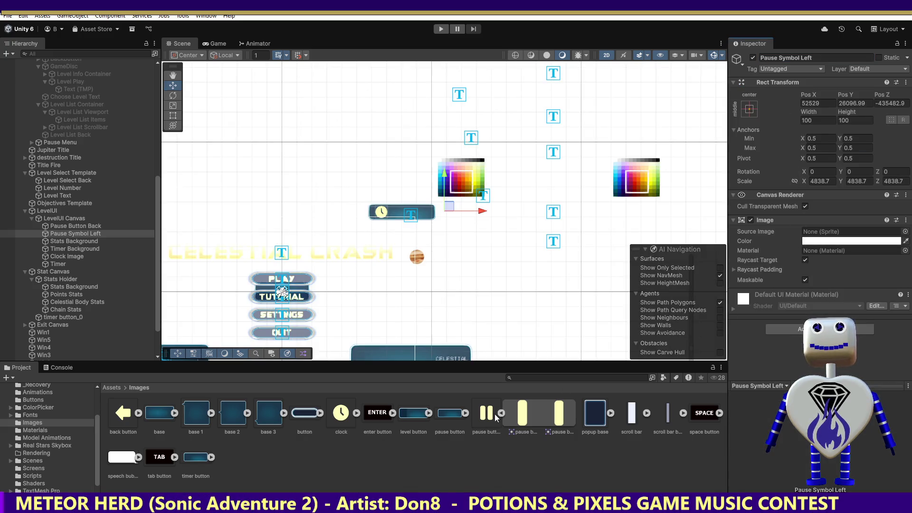
pyautogui.moveTo(493, 415)
pyautogui.mouseDown()
pyautogui.moveTo(803, 268)
pyautogui.moveTo(831, 232)
pyautogui.mouseUp()
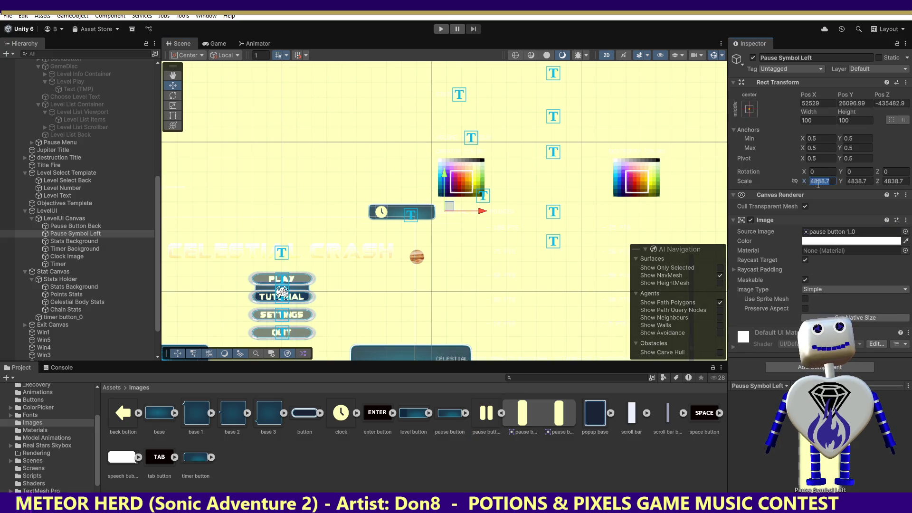
# Set Pause Symbol Left's scale to 1, 1, 1.
pyautogui.write('1')
pyautogui.click(845, 182)
pyautogui.write('1')
pyautogui.click(895, 181)
pyautogui.write('1')
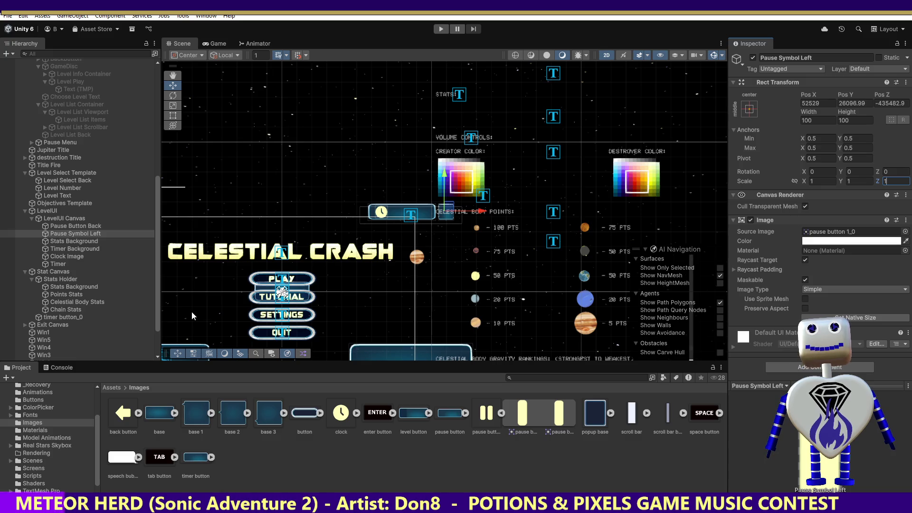
pyautogui.click(82, 234)
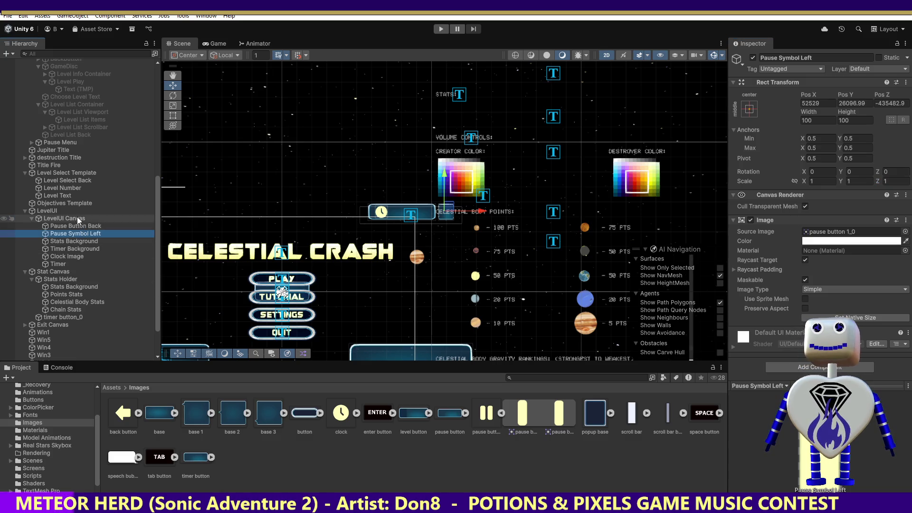
pyautogui.doubleClick(73, 218)
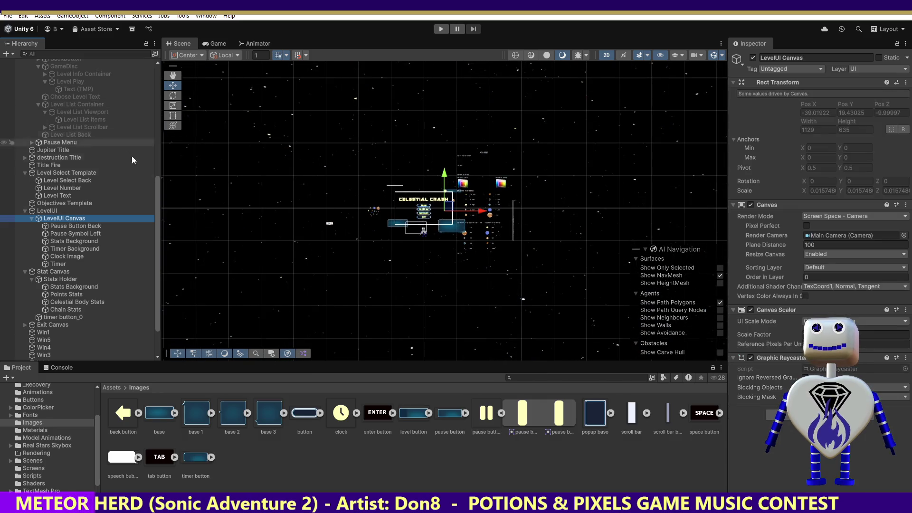
pyautogui.moveTo(157, 190)
pyautogui.mouseDown()
pyautogui.moveTo(161, 104)
pyautogui.moveTo(178, 21)
pyautogui.mouseUp()
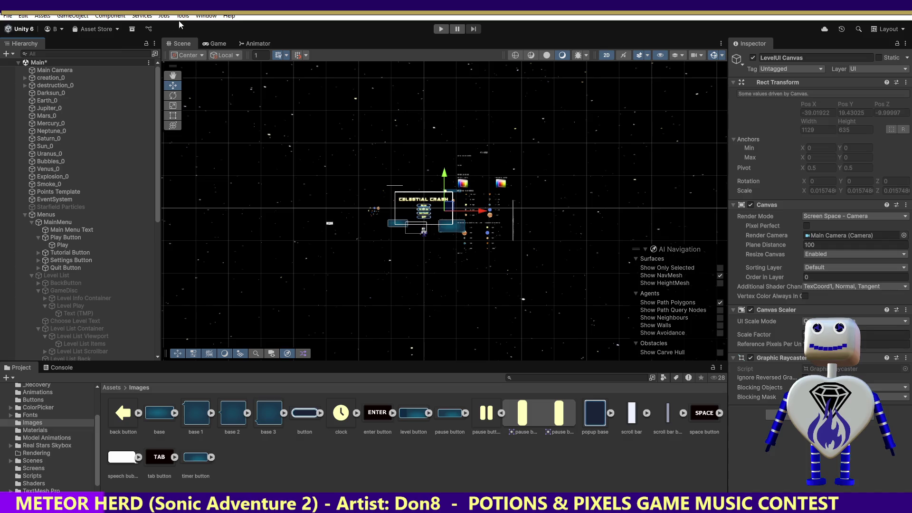
pyautogui.click(78, 70)
pyautogui.doubleClick(78, 68)
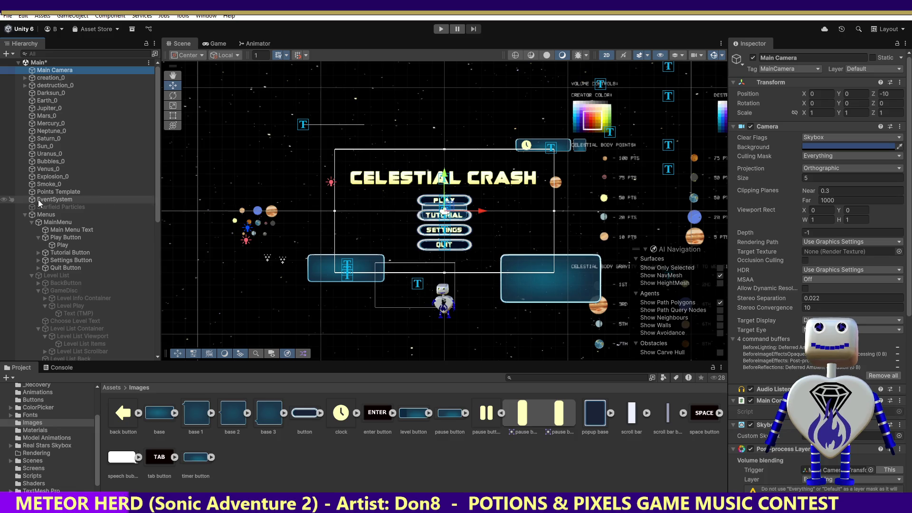
pyautogui.moveTo(159, 302); pyautogui.dragTo(161, 303)
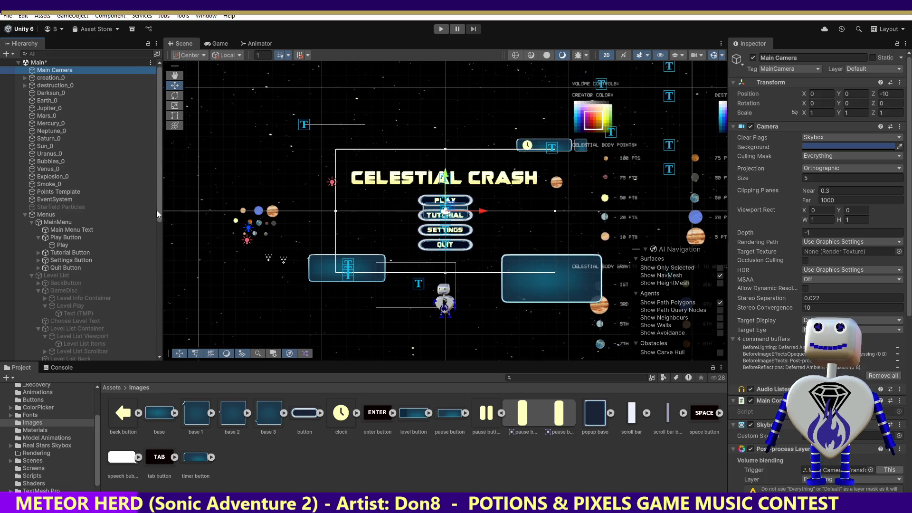
pyautogui.moveTo(159, 214); pyautogui.dragTo(159, 340)
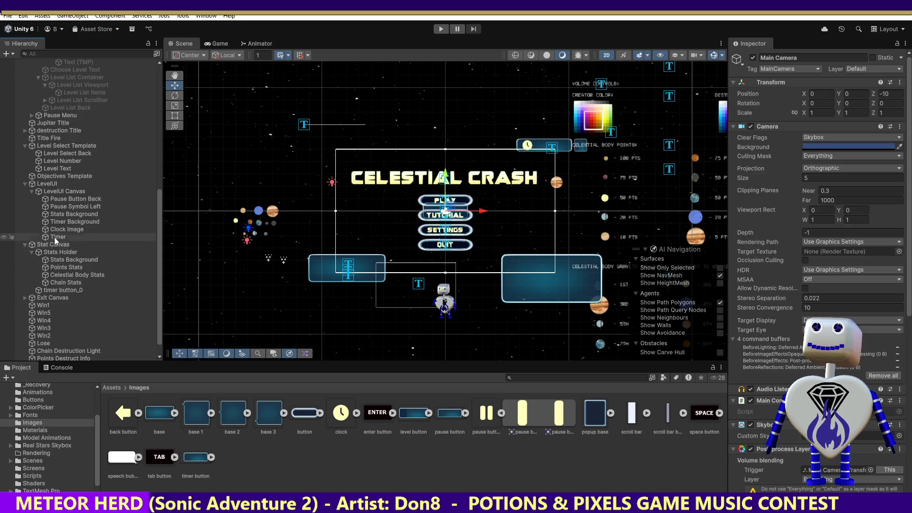
pyautogui.doubleClick(68, 207)
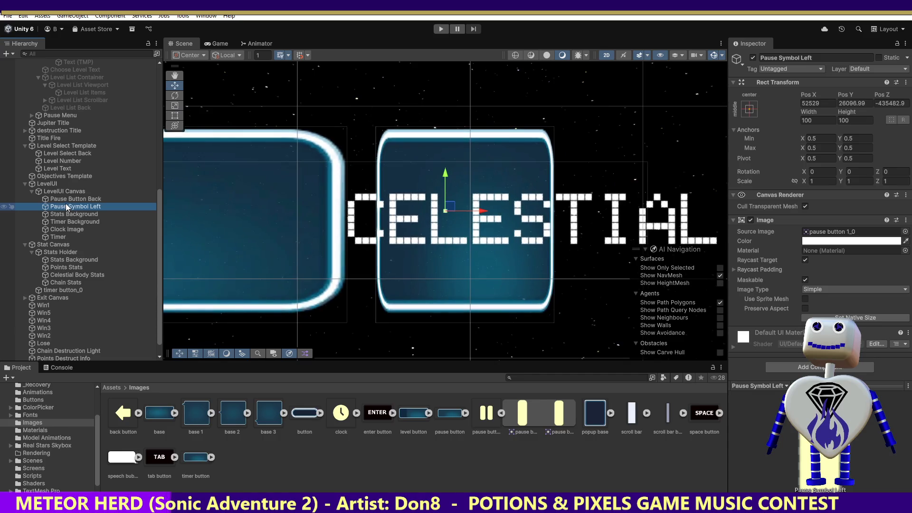
# Set Pause Symbol Left's Scale X and Y to 100.
pyautogui.click(811, 181)
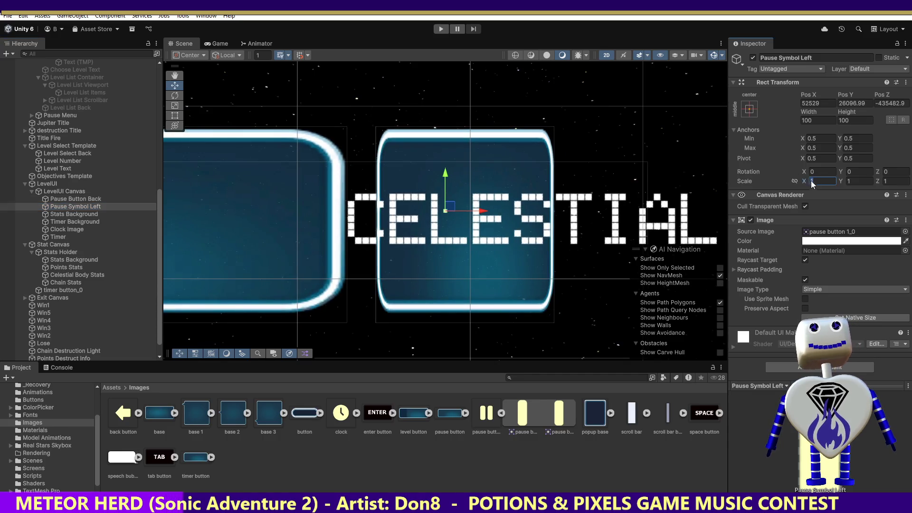
pyautogui.write('100')
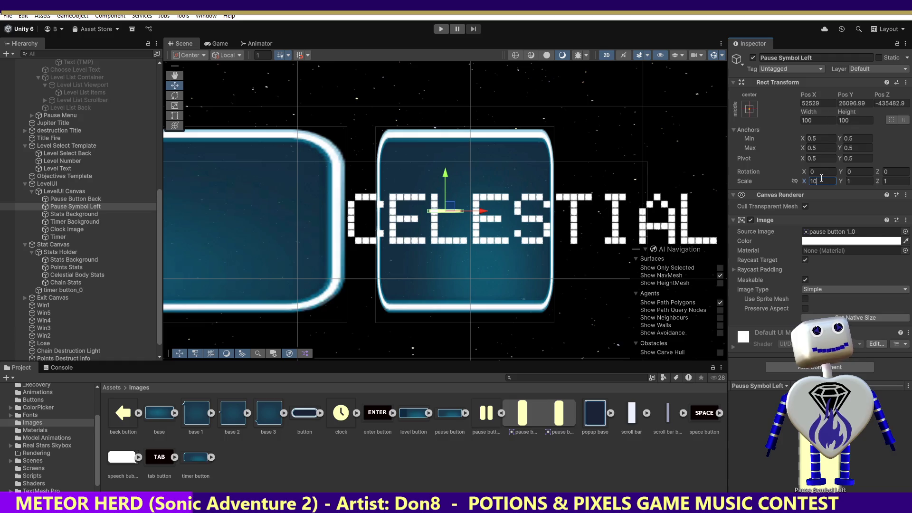
pyautogui.click(848, 181)
pyautogui.write('100')
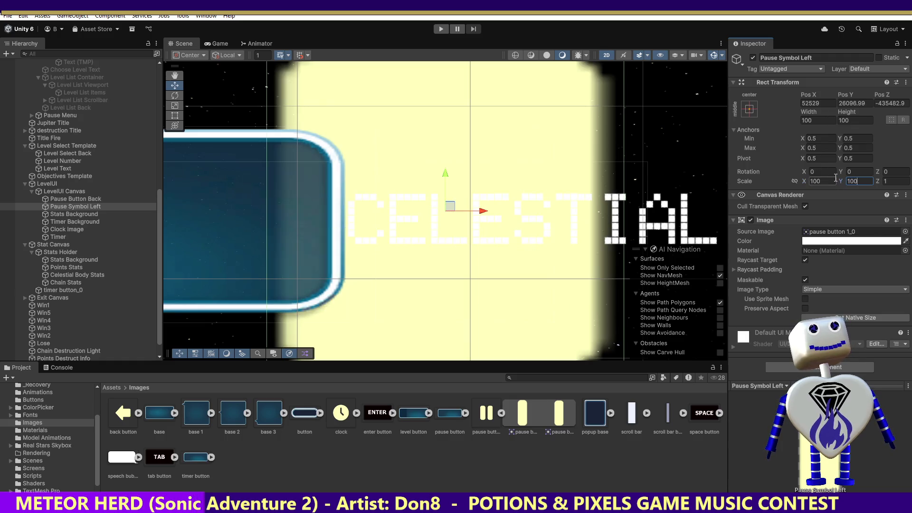
# Resize the bar to 10 × 40 and move it into the button's left half.
pyautogui.click(808, 181)
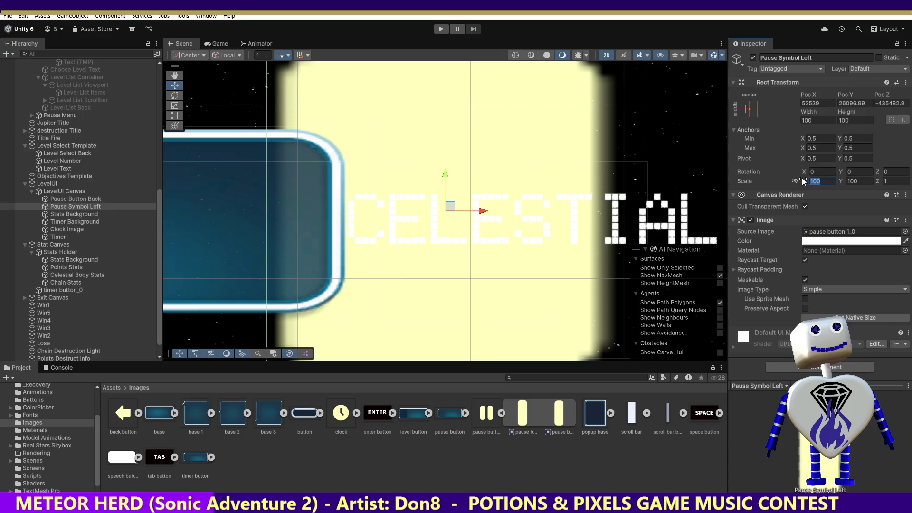
pyautogui.write('5.5')
pyautogui.write('5')
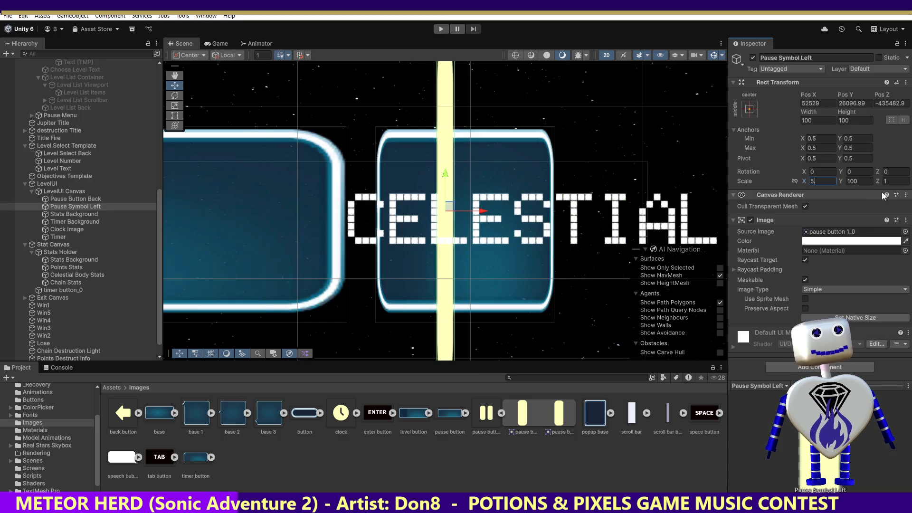
pyautogui.write('0')
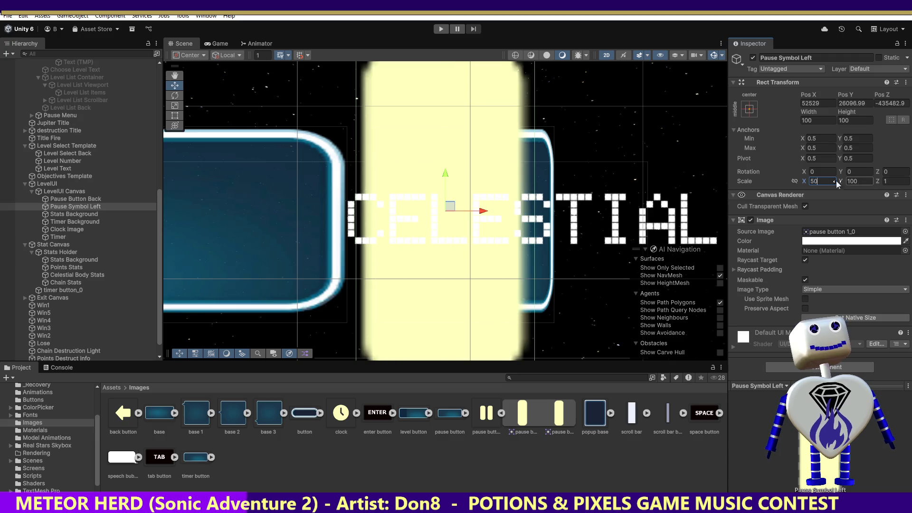
pyautogui.write('10')
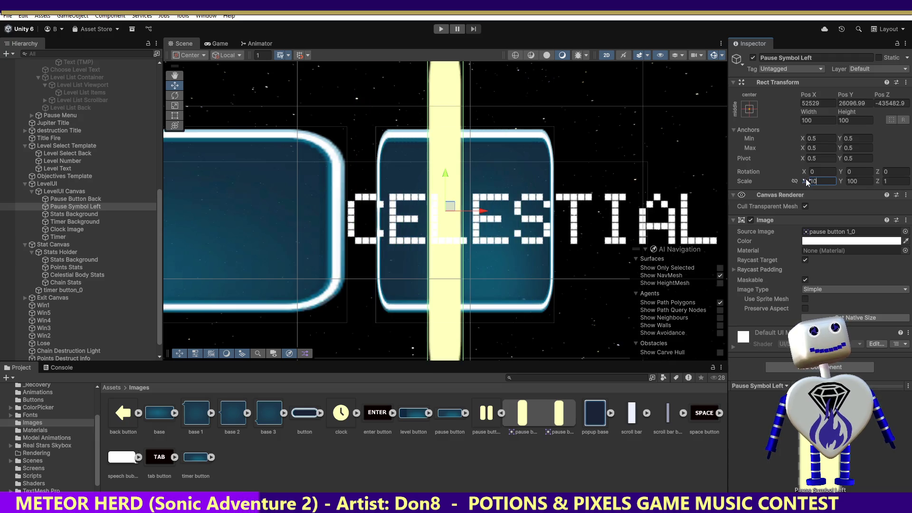
pyautogui.click(860, 181)
pyautogui.write('10')
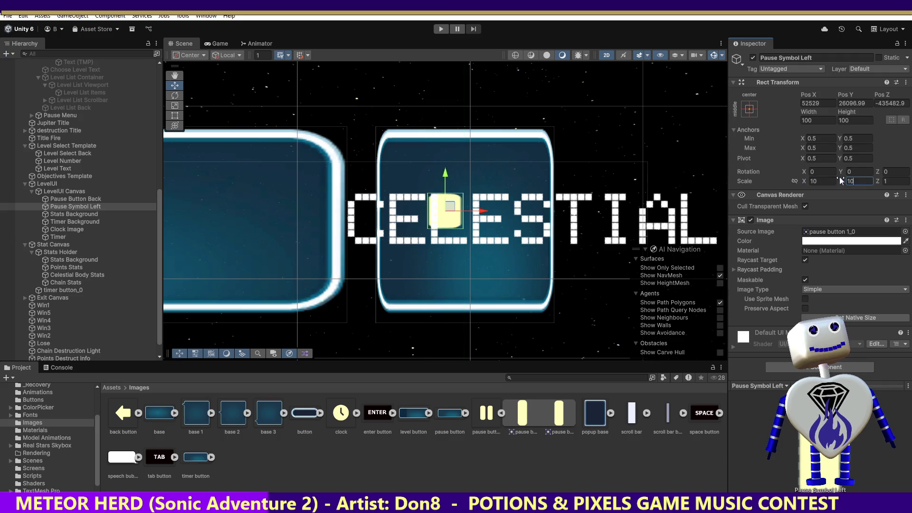
pyautogui.write('50')
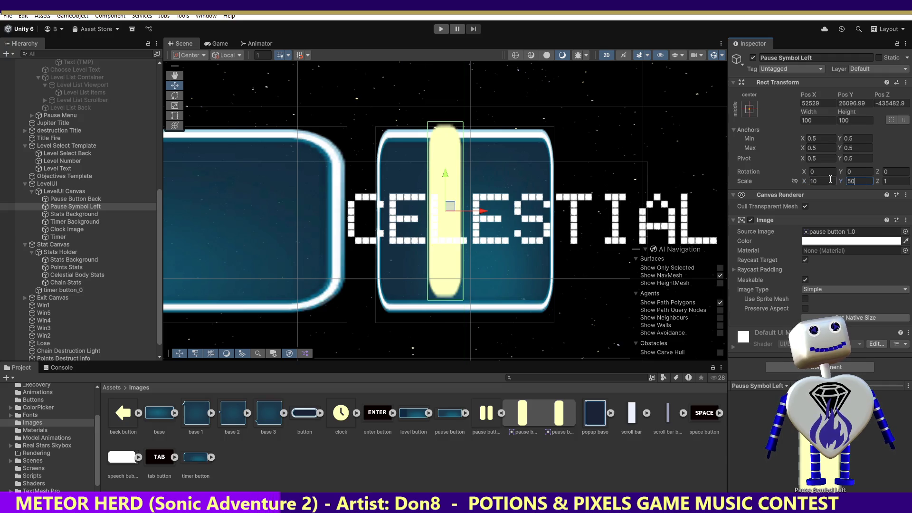
pyautogui.press('Return')
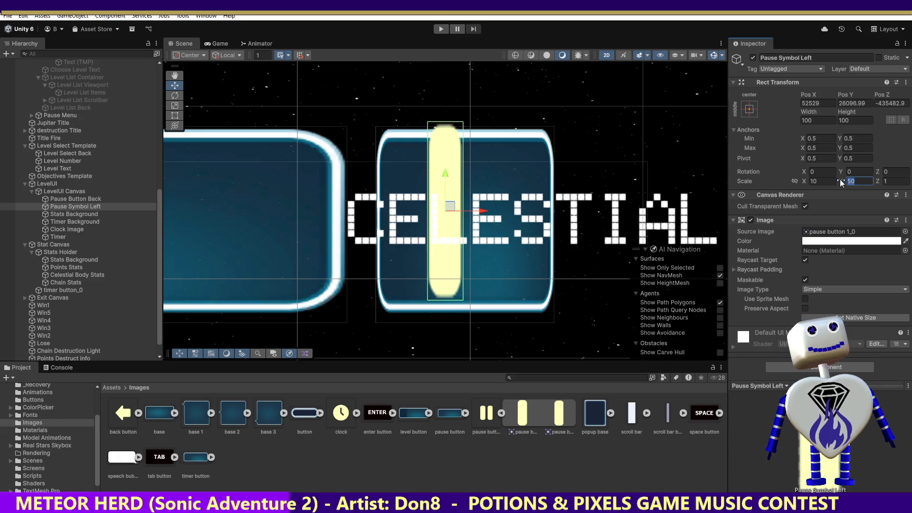
pyautogui.write('40')
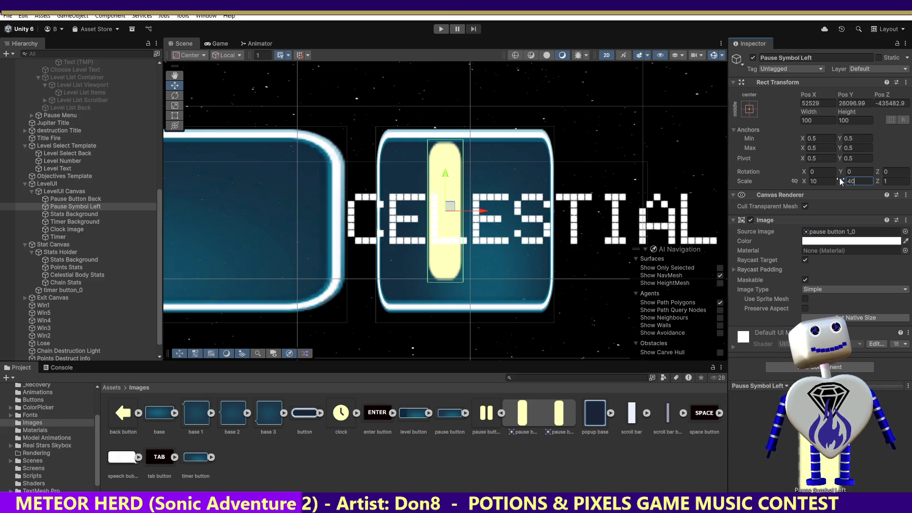
pyautogui.moveTo(451, 207); pyautogui.dragTo(430, 218)
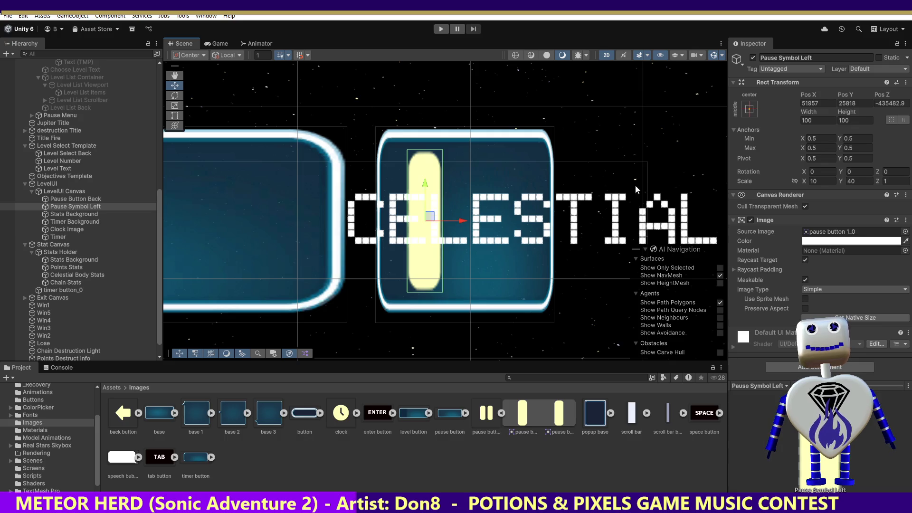
pyautogui.click(71, 199)
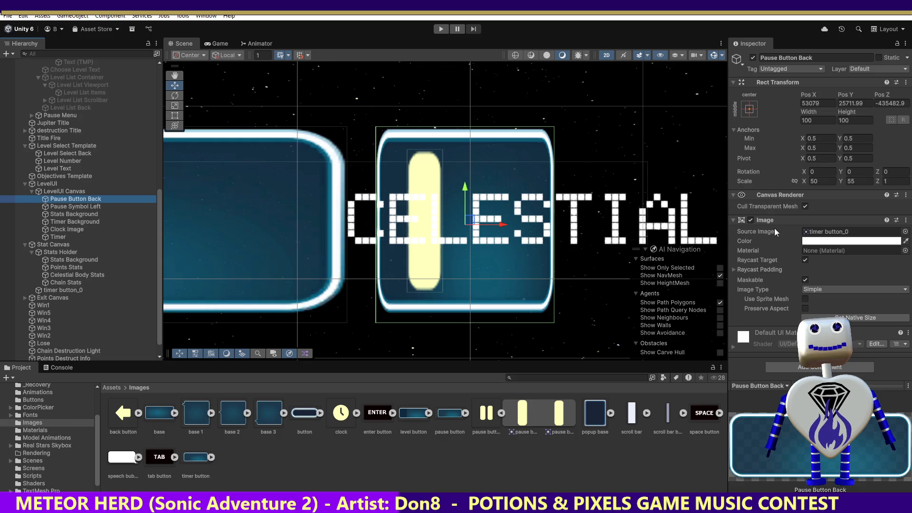
# Narrow Pause Button Back by changing its Scale X to 35, then to 45.
pyautogui.click(850, 181)
pyautogui.click(811, 181)
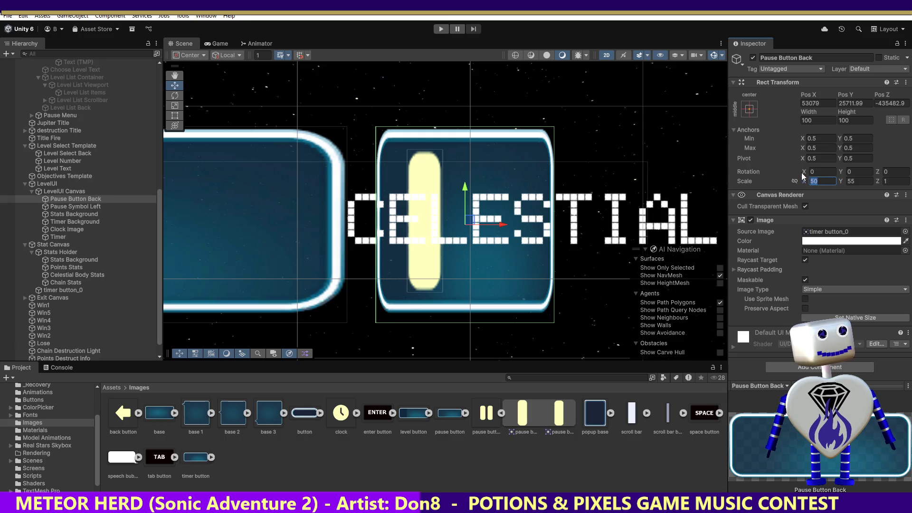
pyautogui.write('35')
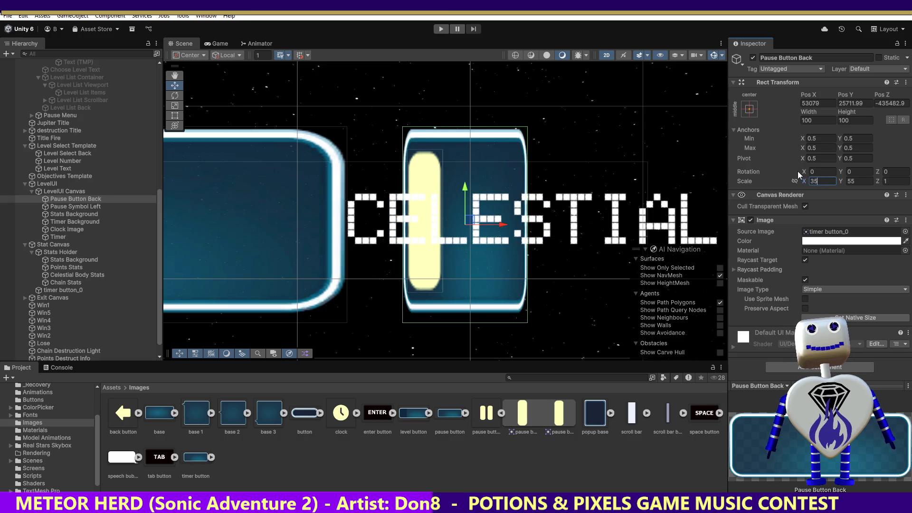
pyautogui.press('Return')
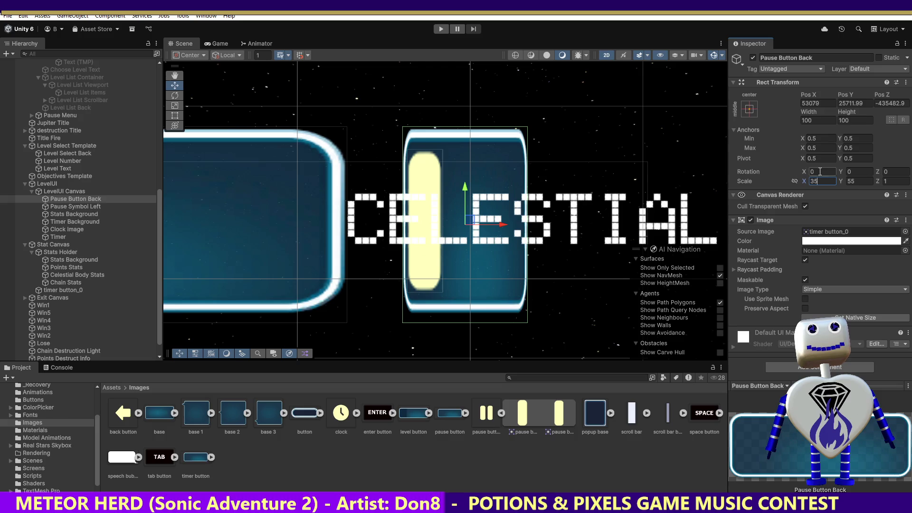
pyautogui.write('45')
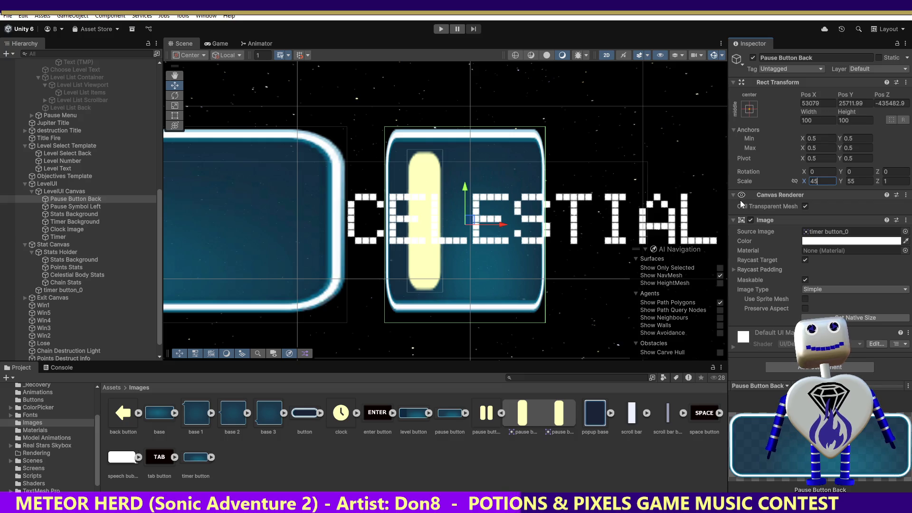
pyautogui.click(78, 207)
# Open the rename field on Pause Symbol Left and leave its name unchanged.
pyautogui.rightClick(79, 207)
pyautogui.click(77, 207)
pyautogui.click(79, 203)
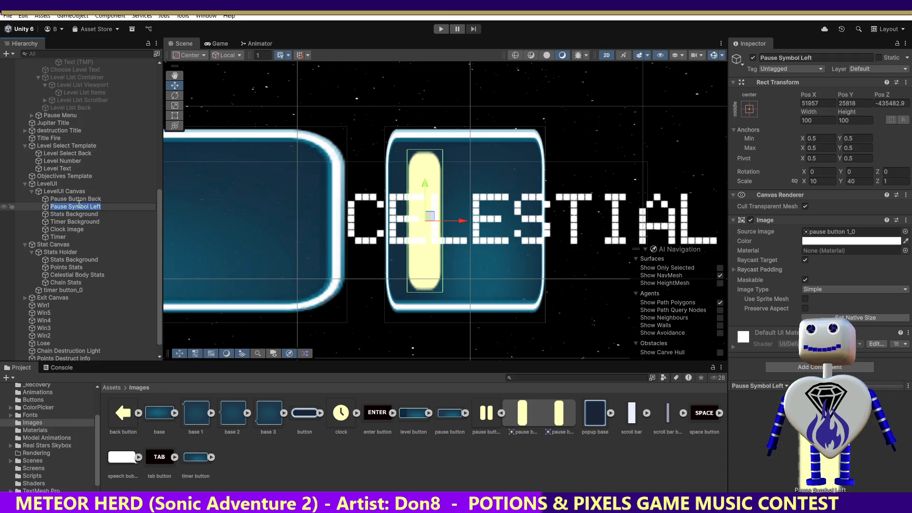
pyautogui.click(79, 205)
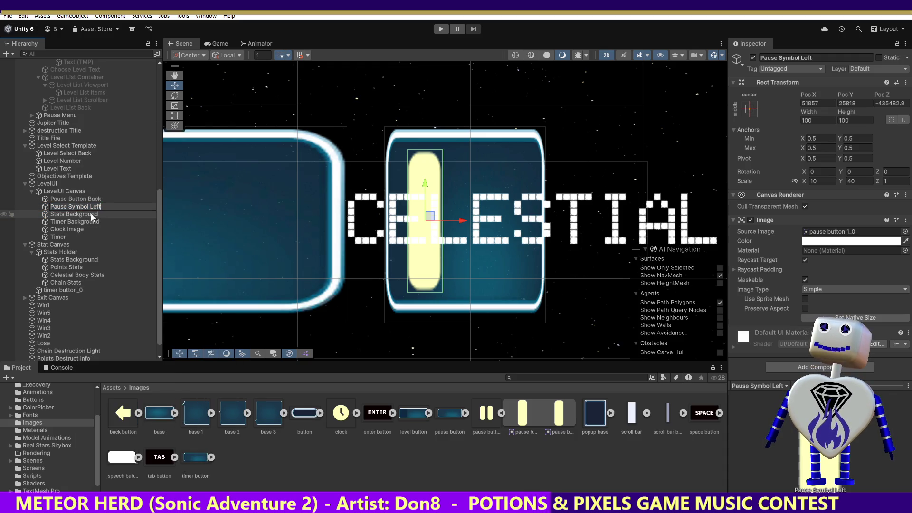
pyautogui.press('Return')
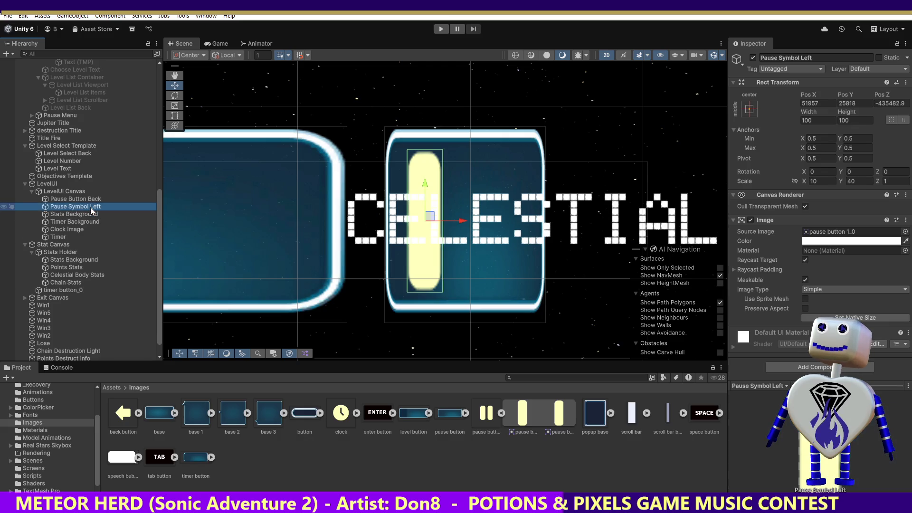
# Duplicate Pause Symbol Left and rename the copy to Pause Symbol Right.
pyautogui.hotkey('ctrl', 'd')
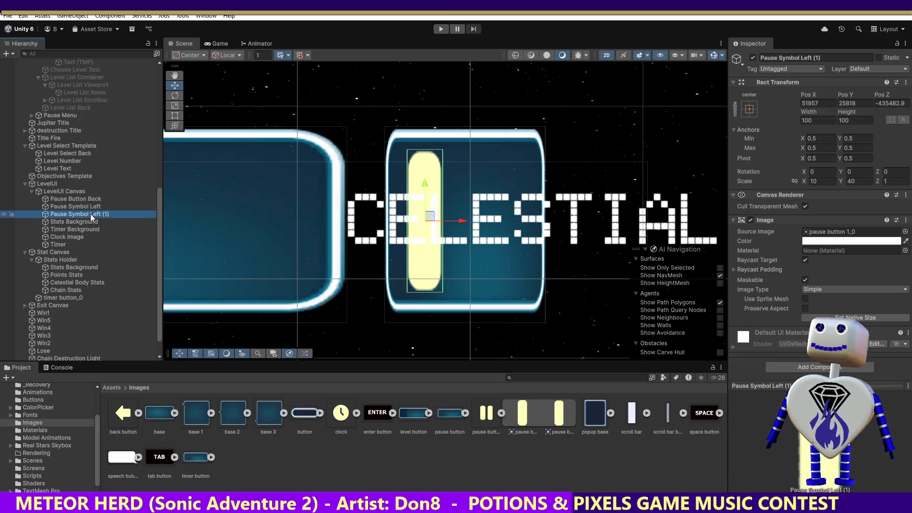
pyautogui.rightClick(92, 217)
pyautogui.click(70, 216)
pyautogui.click(96, 213)
pyautogui.click(113, 215)
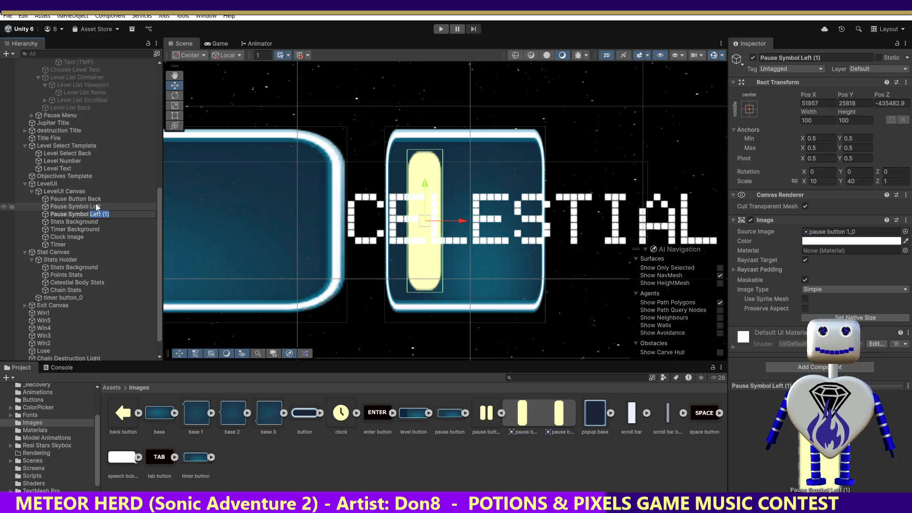
pyautogui.write('Right')
pyautogui.press('Return')
pyautogui.click(118, 207)
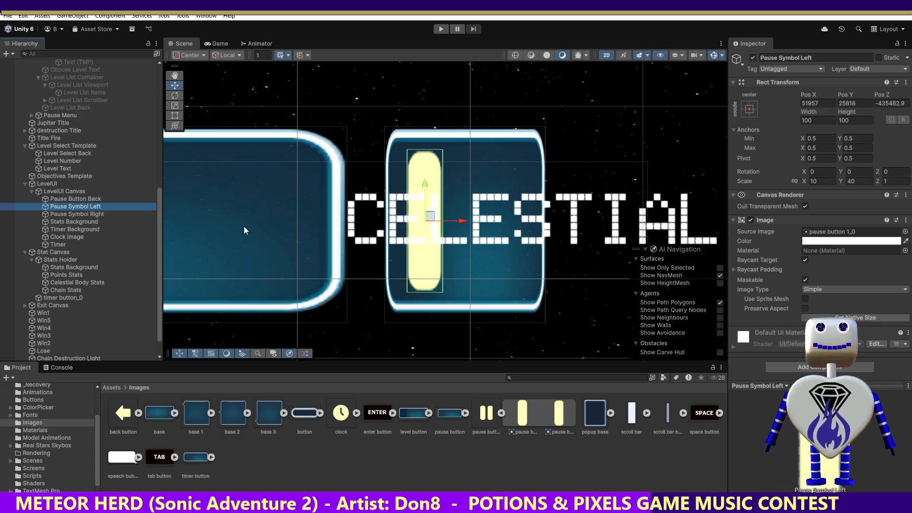
# Slide Pause Symbol Left beside its copy and narrow Pause Button Back's Scale X to 30.
pyautogui.moveTo(461, 222); pyautogui.dragTo(509, 225)
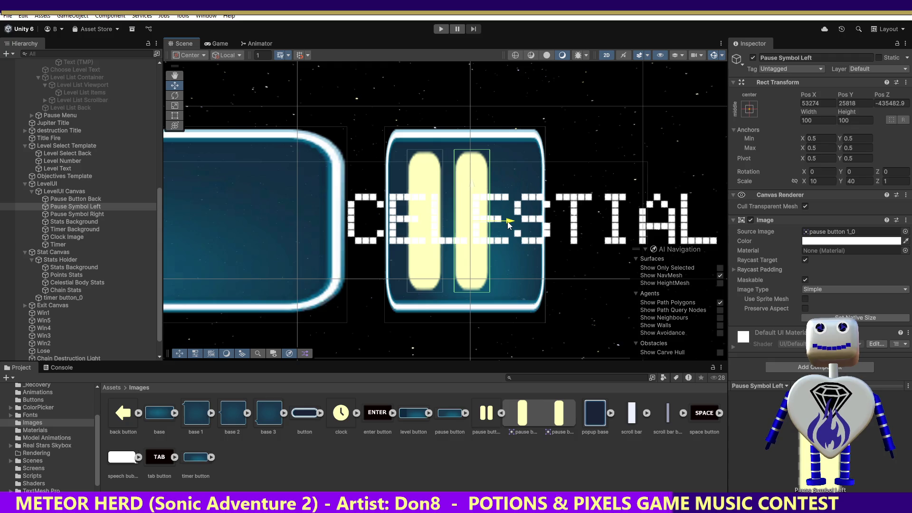
pyautogui.moveTo(508, 224); pyautogui.dragTo(503, 225)
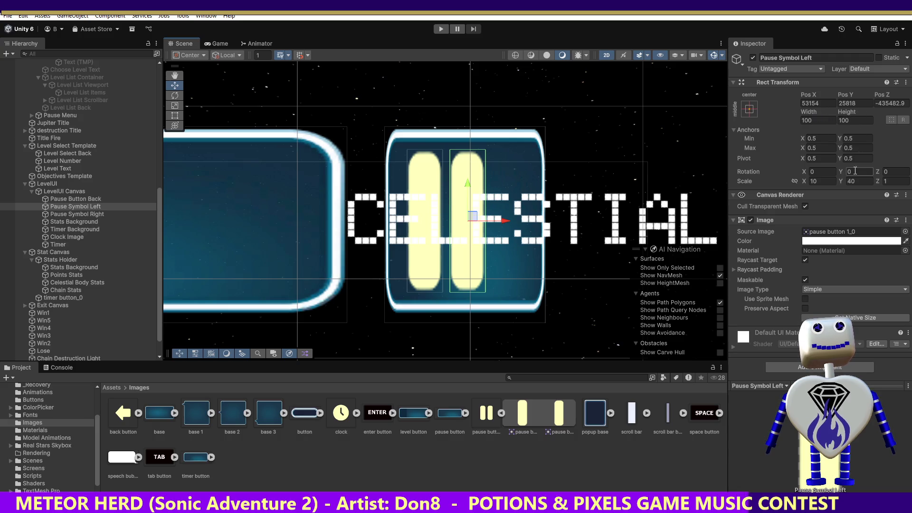
pyautogui.hotkey('ctrl', 'z')
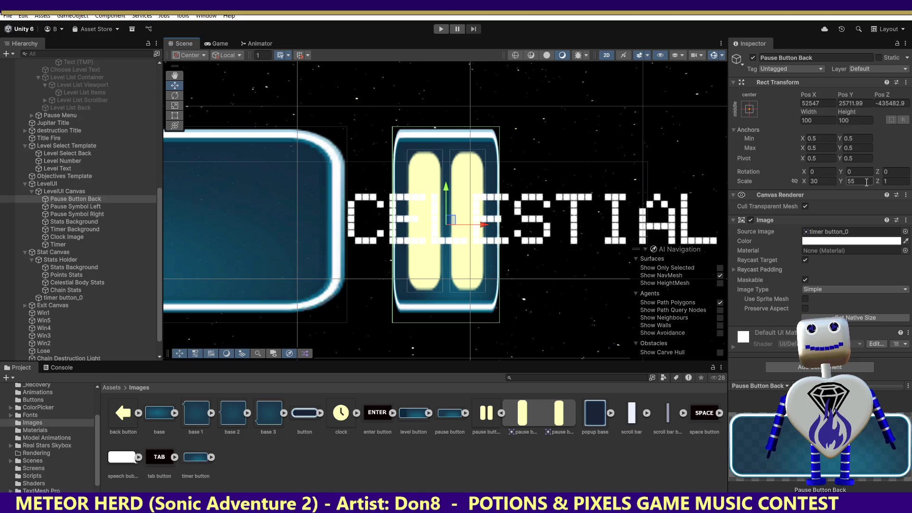
# Shrink both pause bars together with the Scale tool.
pyautogui.click(94, 207)
pyautogui.keyDown('shift'); pyautogui.click(99, 214); pyautogui.keyUp('shift')
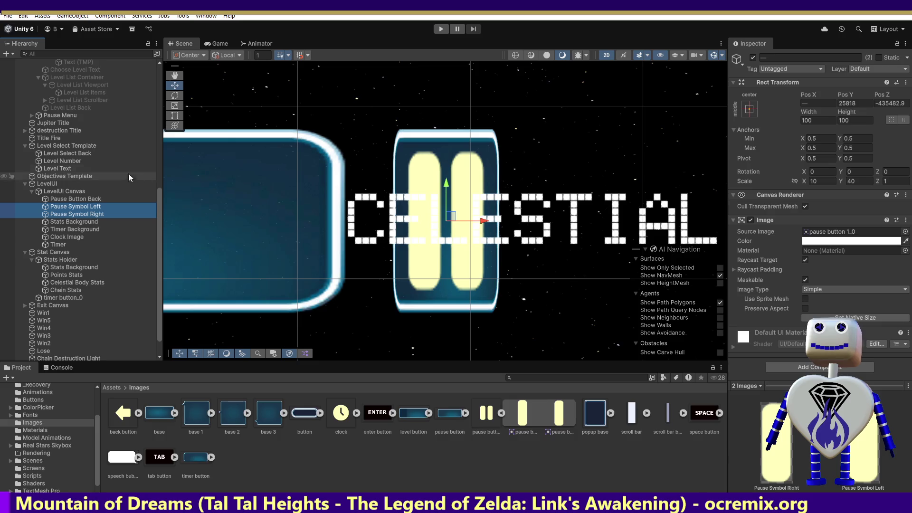
pyautogui.click(175, 105)
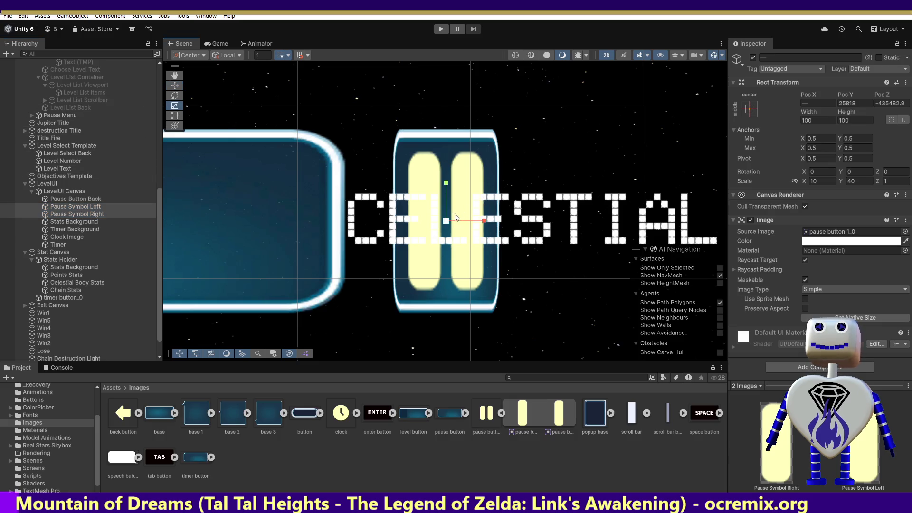
pyautogui.moveTo(446, 220); pyautogui.dragTo(449, 233)
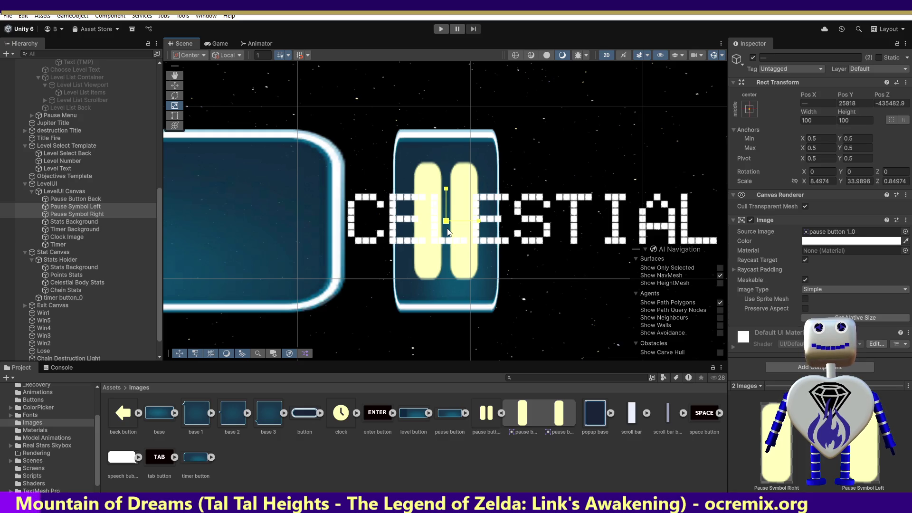
pyautogui.moveTo(448, 232); pyautogui.dragTo(448, 232)
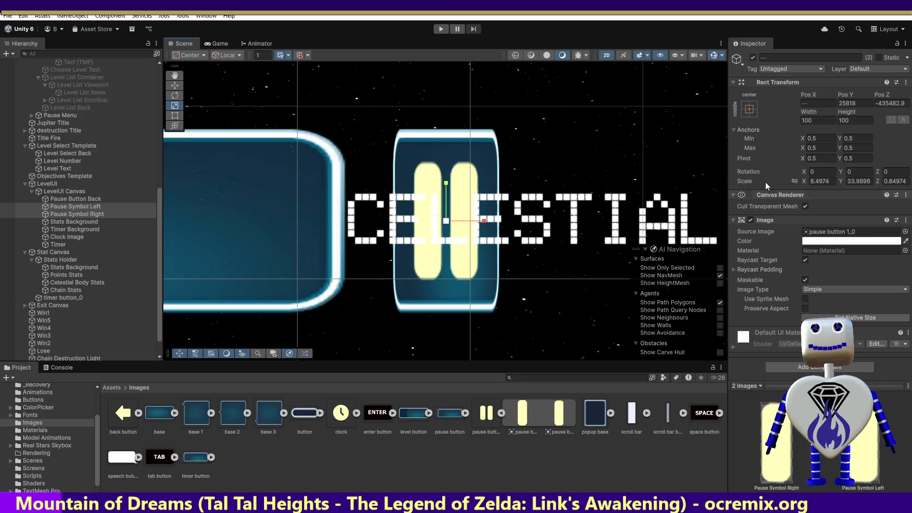
# Set Pause Button Back's Scale X to 45.
pyautogui.click(95, 199)
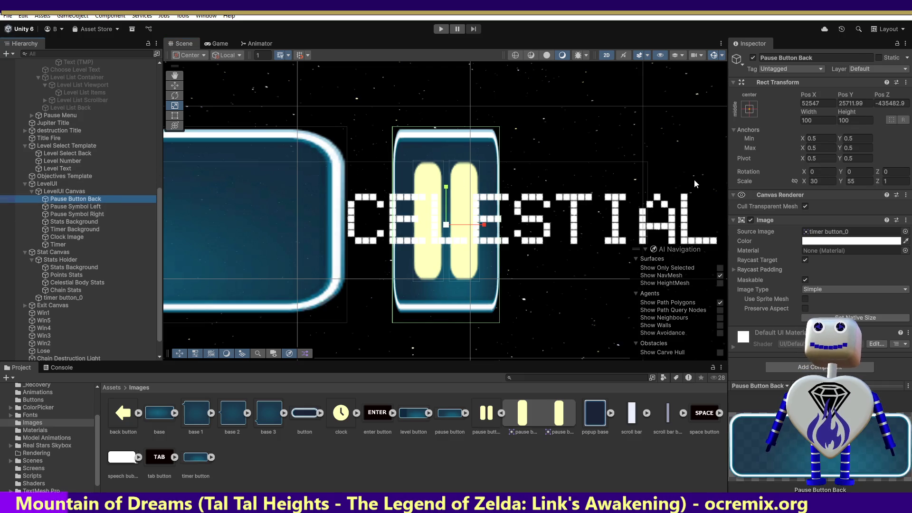
pyautogui.click(819, 182)
pyautogui.doubleClick(812, 182)
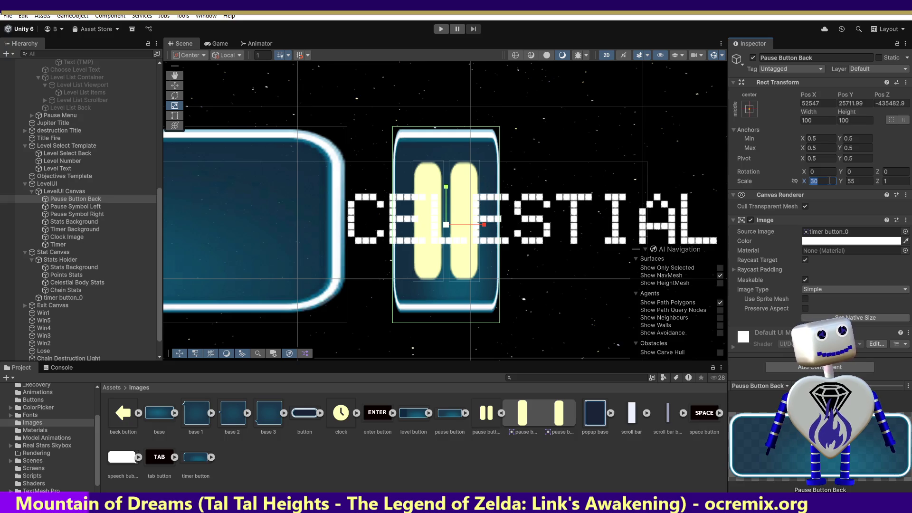
pyautogui.write('55')
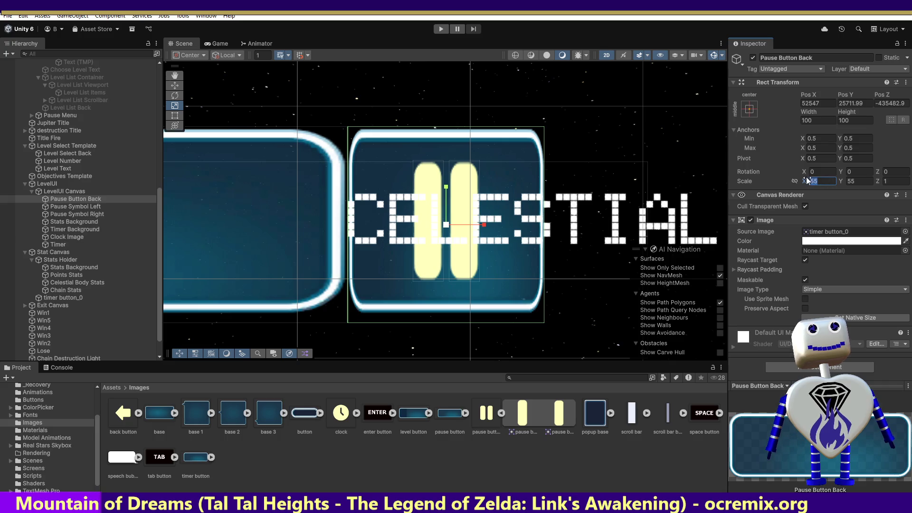
pyautogui.press('BackSpace')
pyautogui.write('0')
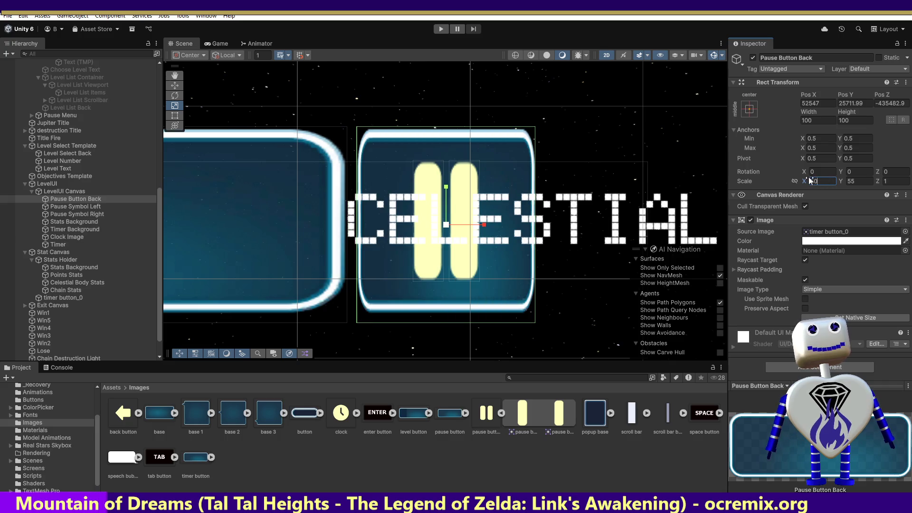
pyautogui.press('Return')
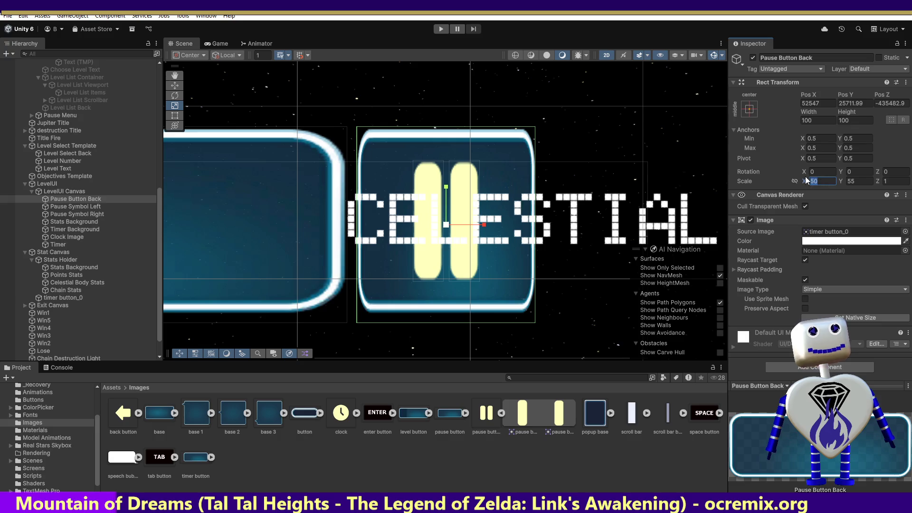
pyautogui.write('45')
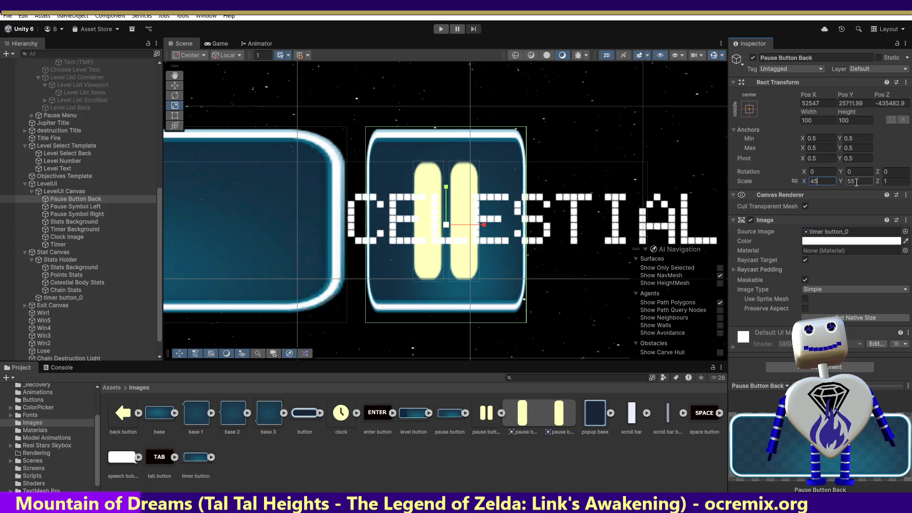
# Enlarge both pause bars slightly and parent them under Pause Button Back.
pyautogui.click(81, 210)
pyautogui.keyDown('shift'); pyautogui.click(82, 214); pyautogui.keyUp('shift')
pyautogui.moveTo(446, 220); pyautogui.dragTo(457, 220)
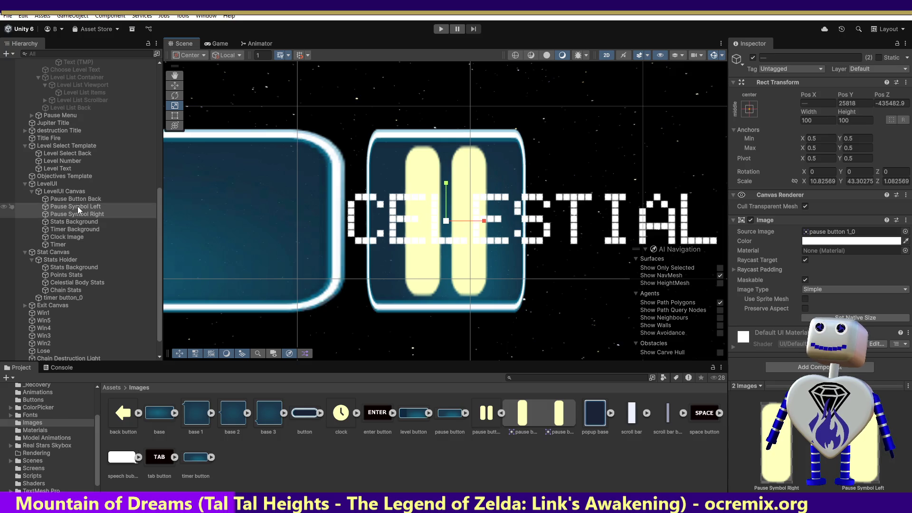
pyautogui.moveTo(76, 207); pyautogui.dragTo(78, 200)
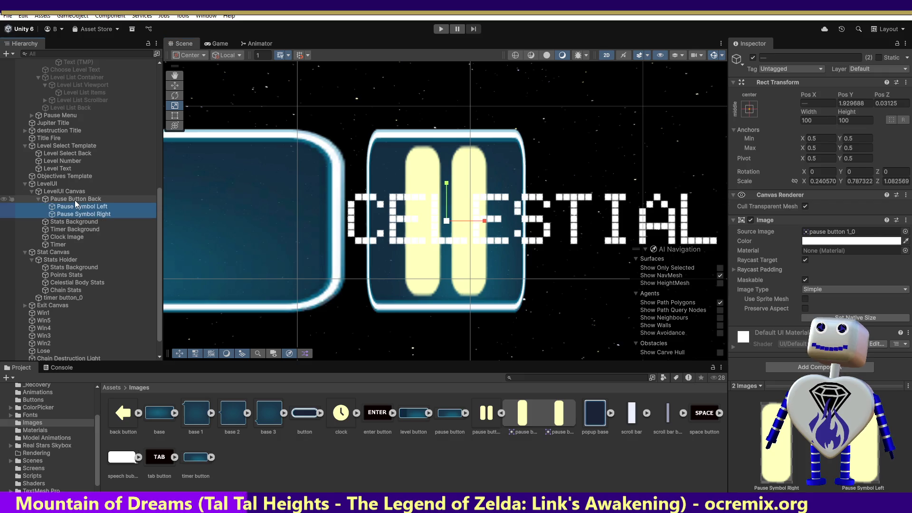
pyautogui.click(75, 199)
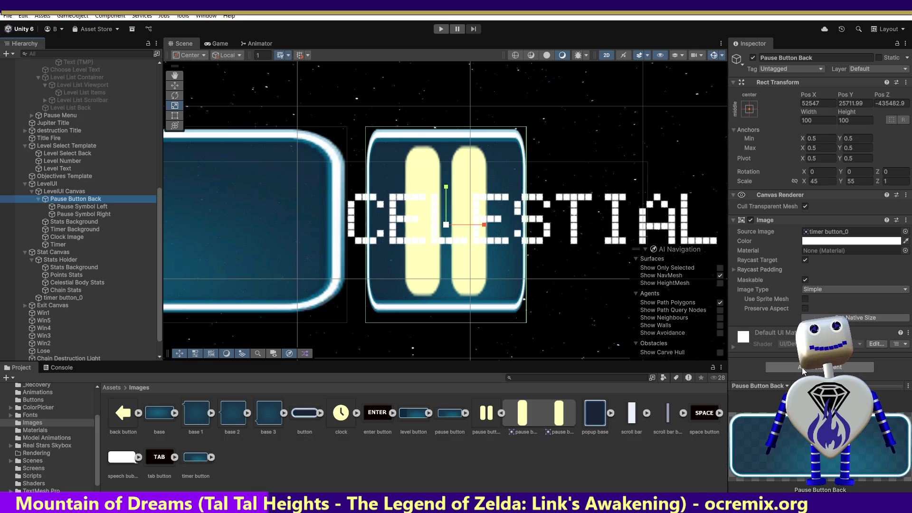
# Add a Button component to Pause Button Back by searching 'butt' in Add Component.
pyautogui.click(787, 368)
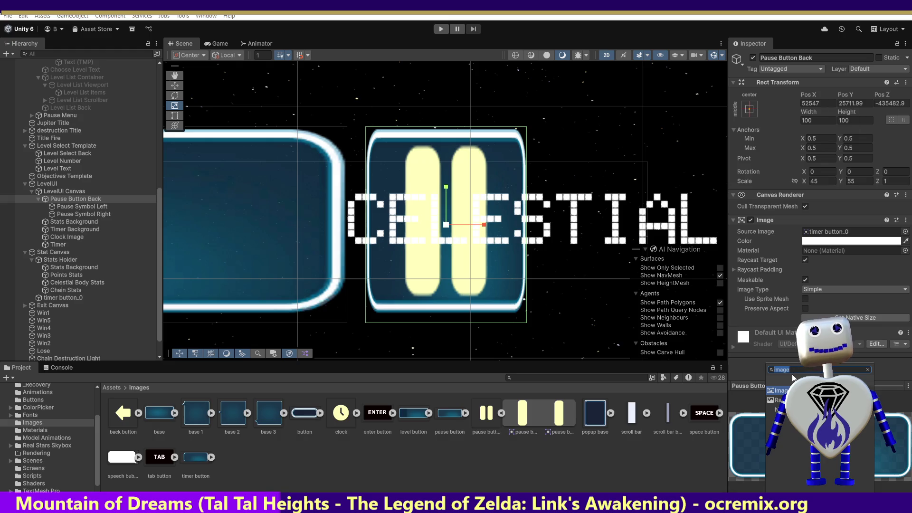
pyautogui.write('butt')
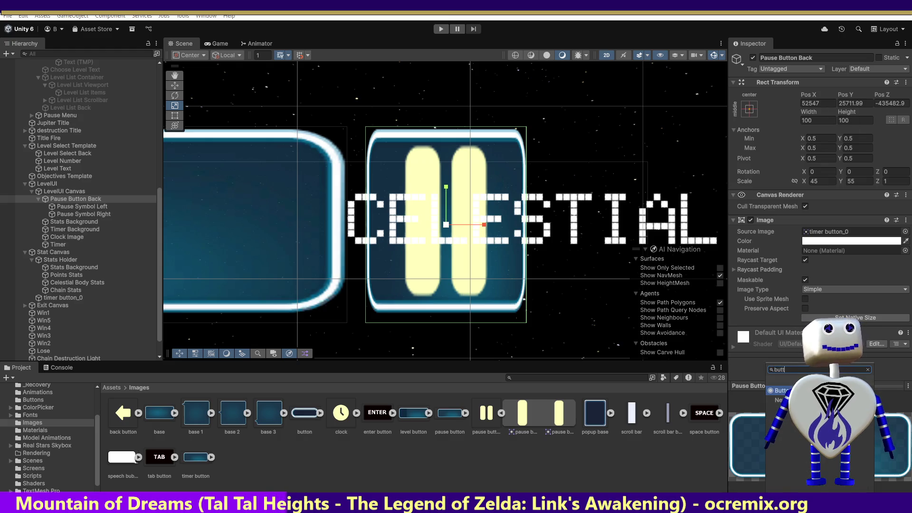
pyautogui.press('Return')
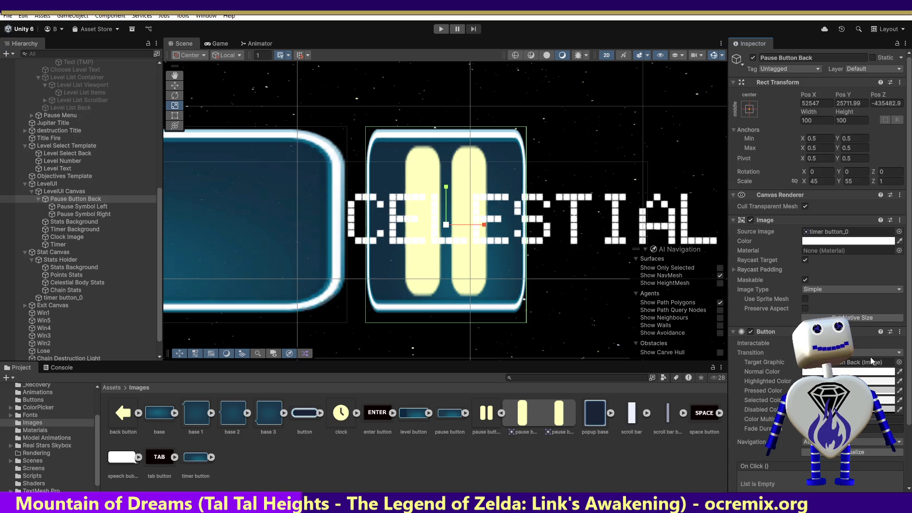
pyautogui.scroll(-3, 817, 270)
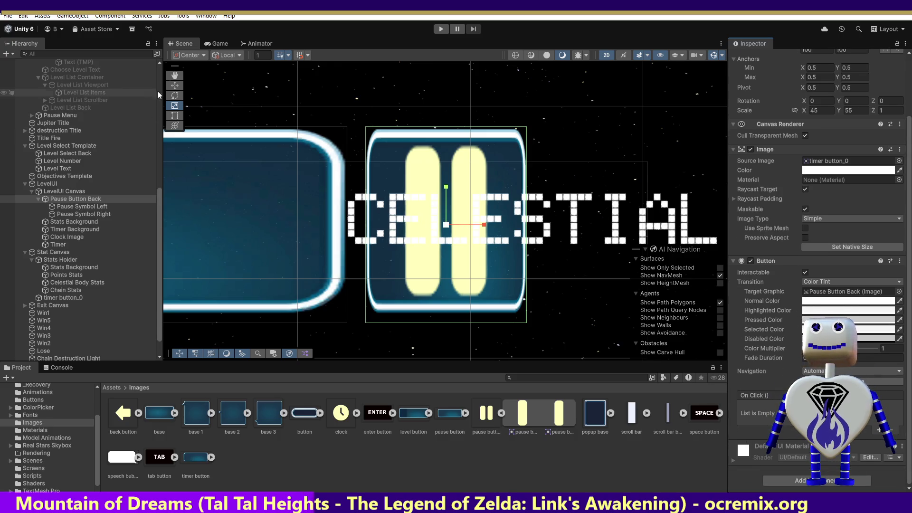
pyautogui.moveTo(159, 201)
pyautogui.mouseDown()
pyautogui.moveTo(160, 134)
pyautogui.moveTo(52, 76)
pyautogui.mouseUp()
pyautogui.doubleClick(38, 70)
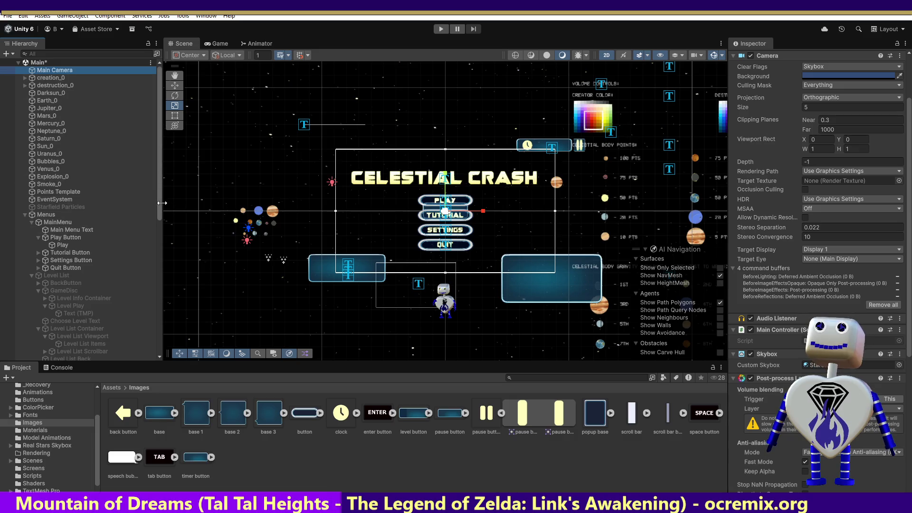
pyautogui.moveTo(161, 213); pyautogui.dragTo(160, 292)
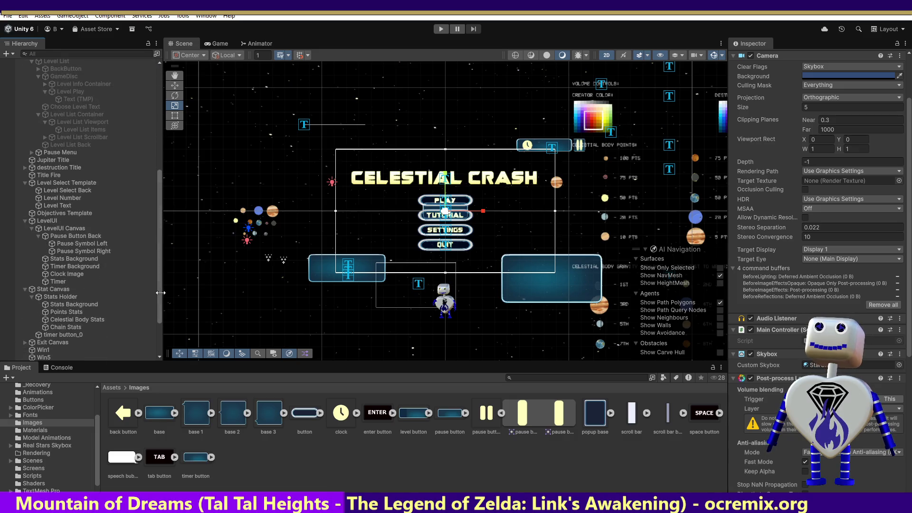
pyautogui.click(52, 152)
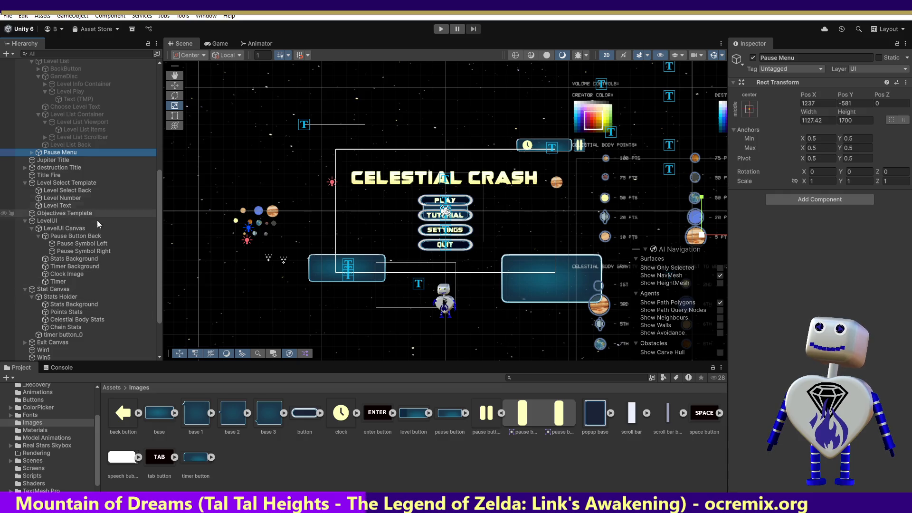
pyautogui.doubleClick(79, 238)
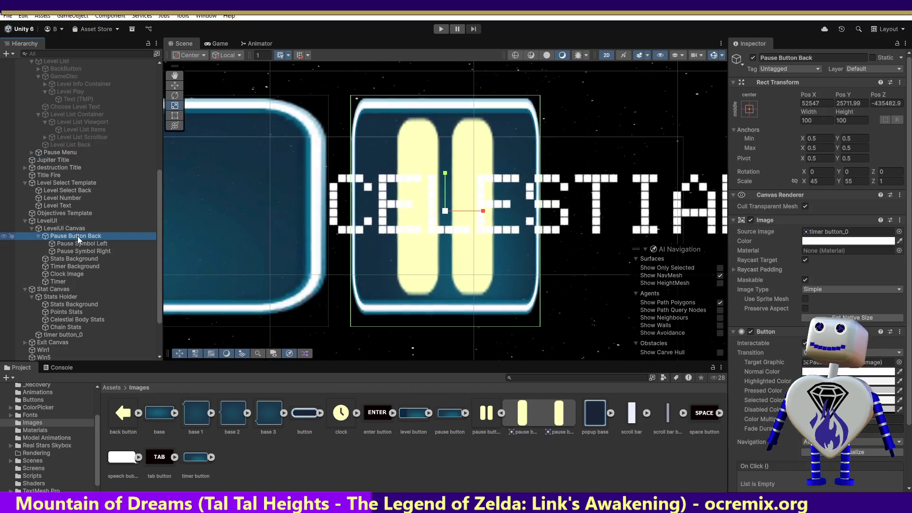
pyautogui.doubleClick(61, 229)
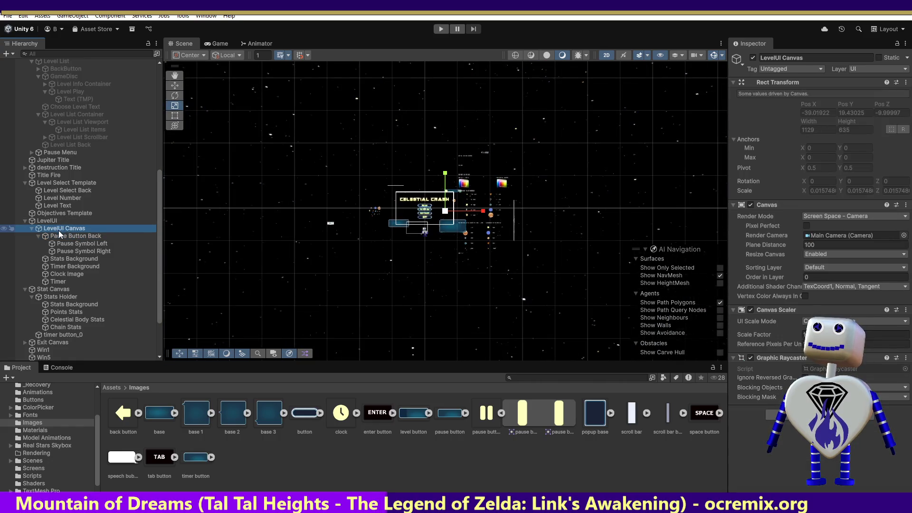
pyautogui.click(50, 221)
pyautogui.click(51, 221)
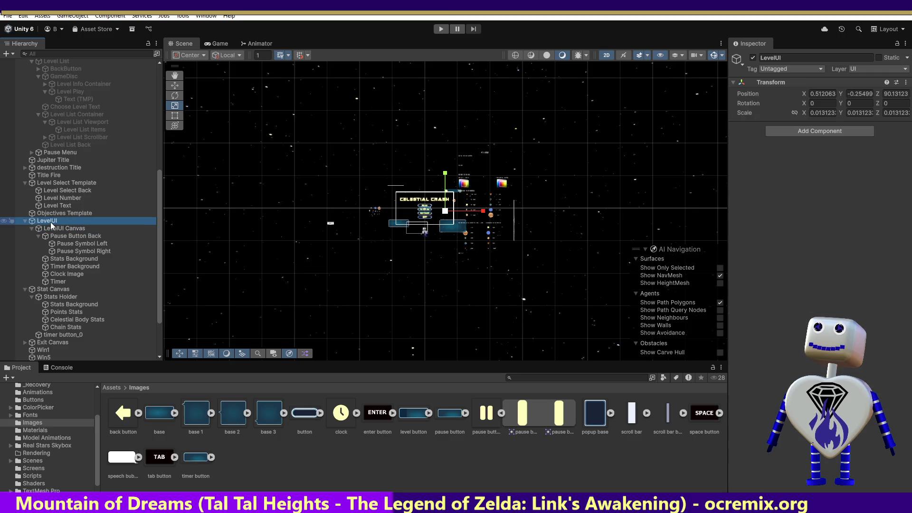
pyautogui.doubleClick(63, 266)
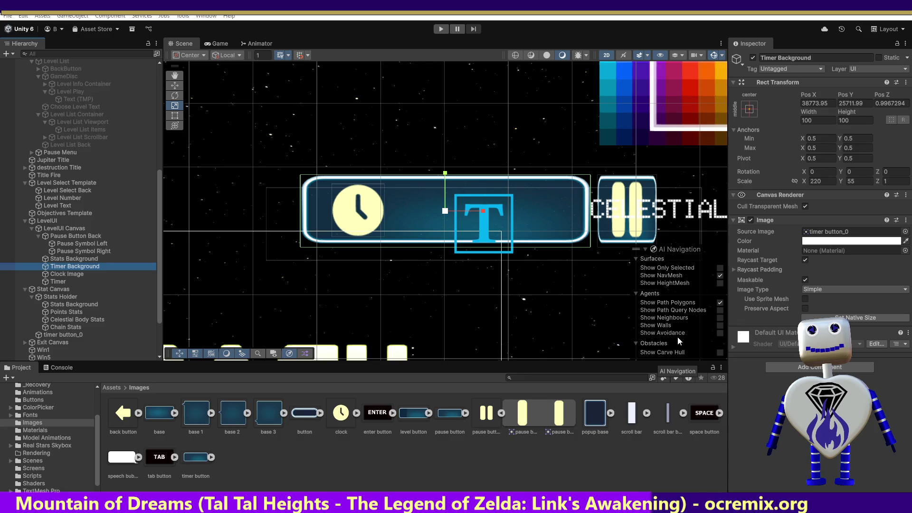
pyautogui.hotkey('alt', 'Tab')
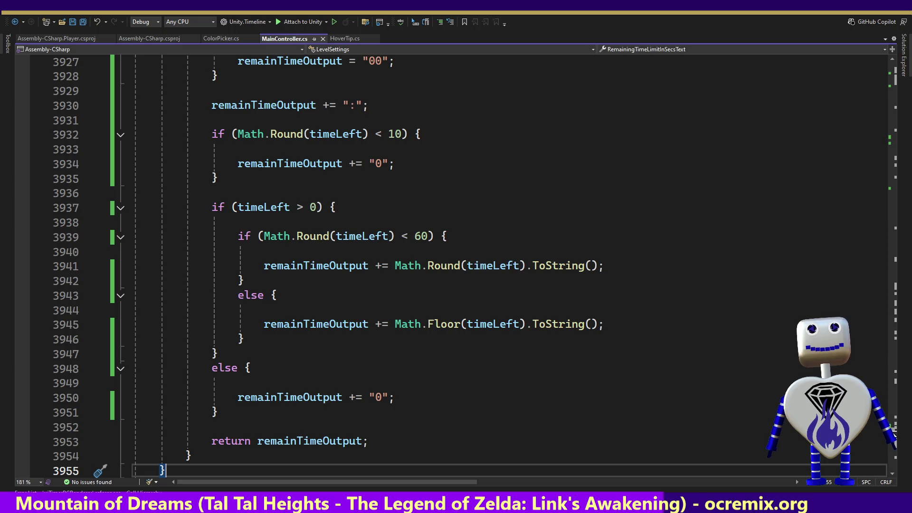
# Scroll MainController.cs up to Update() and select GAMEMODES.PAUSE_MENU_START.
pyautogui.scroll(12, 692, 354)
pyautogui.scroll(2, 893, 430)
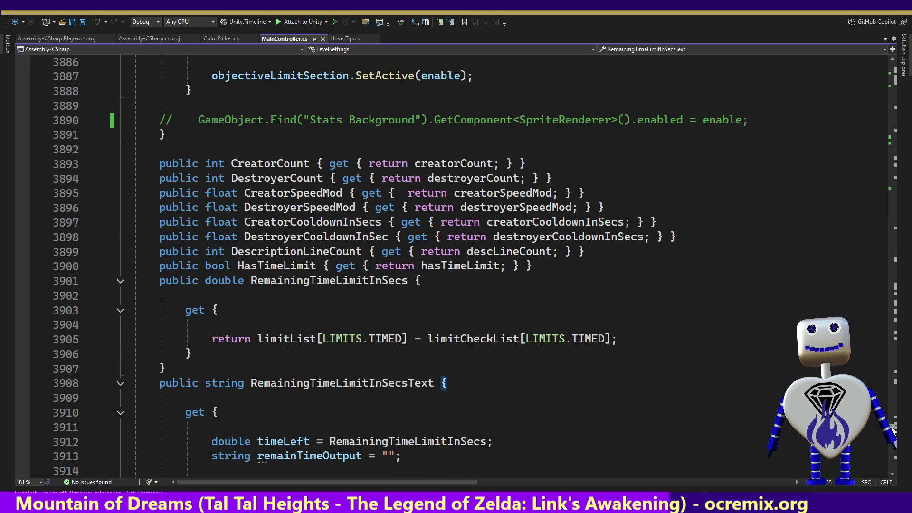
pyautogui.scroll(7, 893, 429)
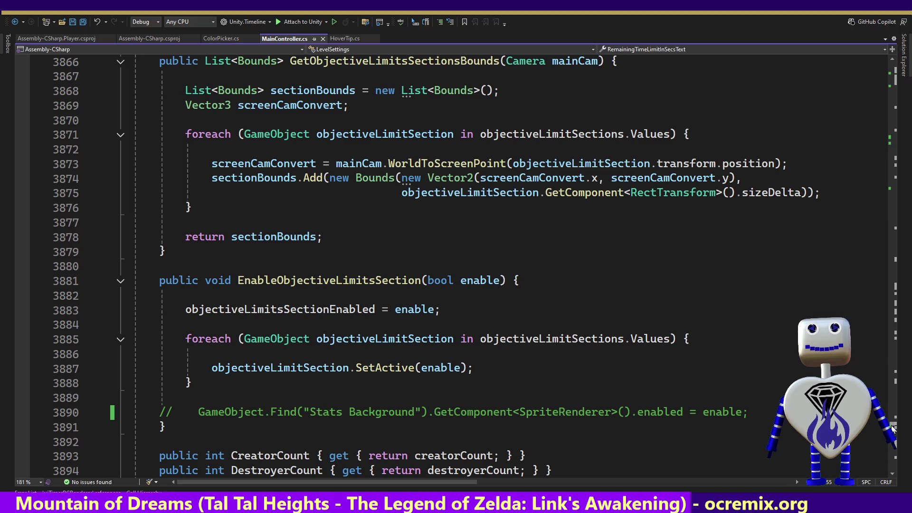
pyautogui.moveTo(893, 429)
pyautogui.mouseDown()
pyautogui.moveTo(896, 286)
pyautogui.moveTo(897, 306)
pyautogui.moveTo(911, 216)
pyautogui.mouseUp()
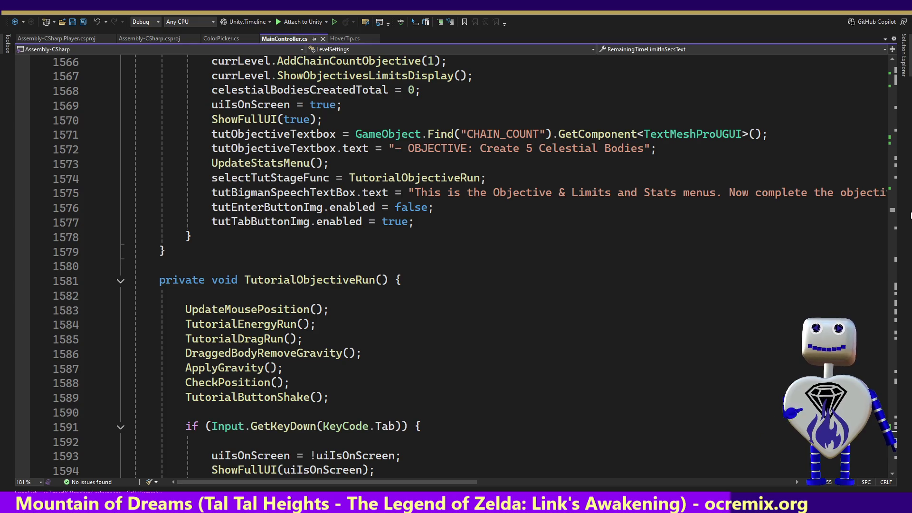
pyautogui.moveTo(911, 217); pyautogui.dragTo(911, 162)
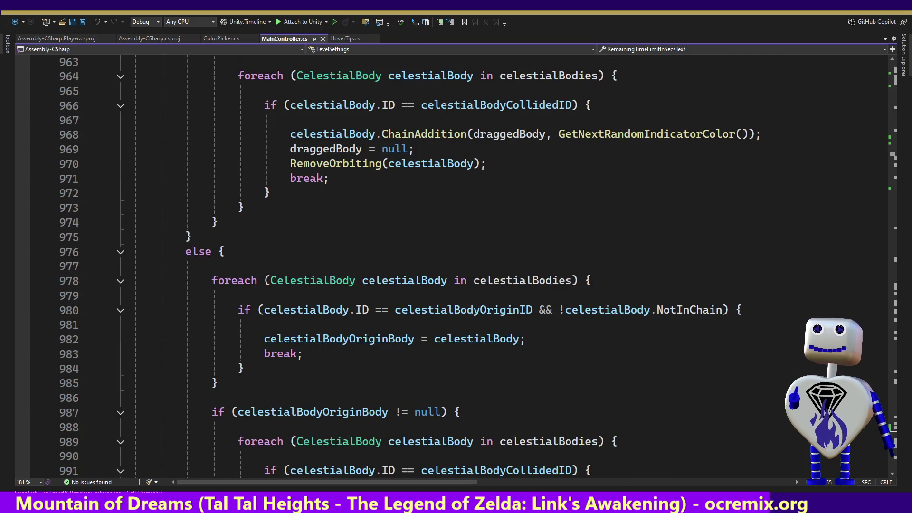
pyautogui.moveTo(911, 162); pyautogui.dragTo(911, 157)
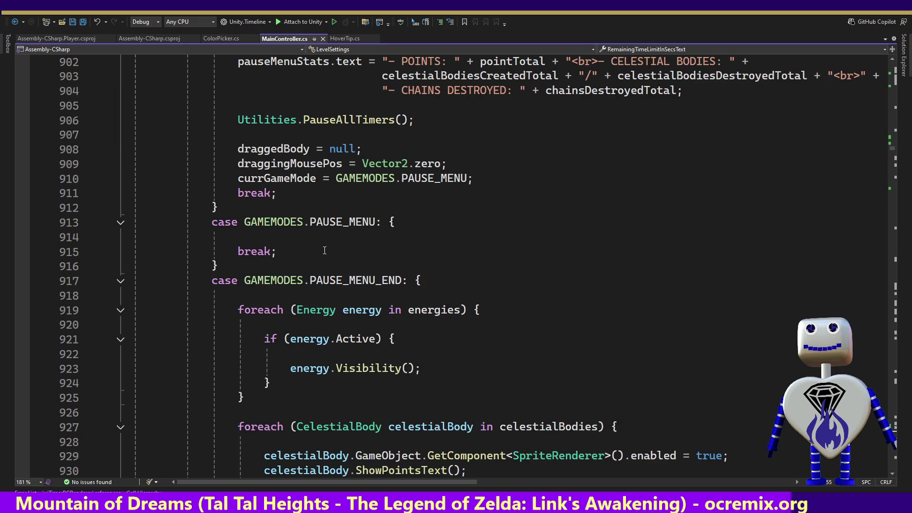
pyautogui.click(395, 177)
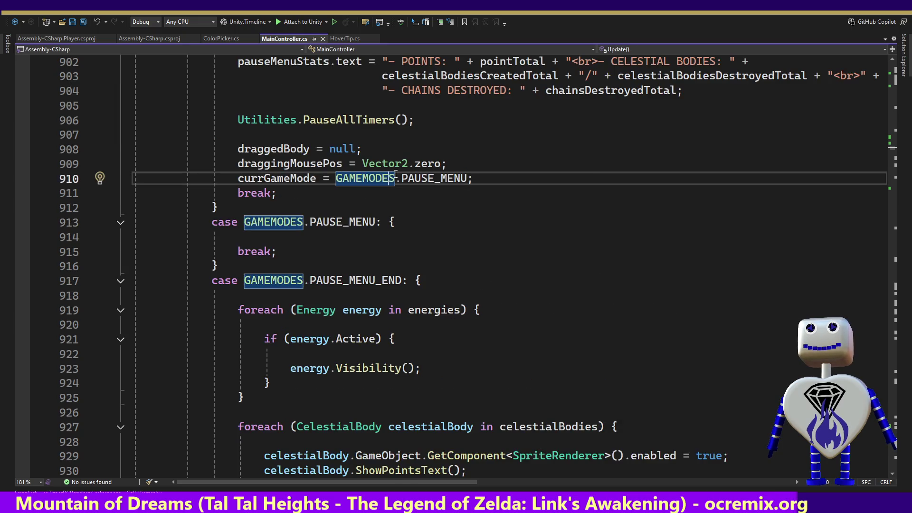
pyautogui.press('Up')
pyautogui.press('Up')
pyautogui.press('Up')
pyautogui.press('Up')
pyautogui.press('Up')
pyautogui.press('Up')
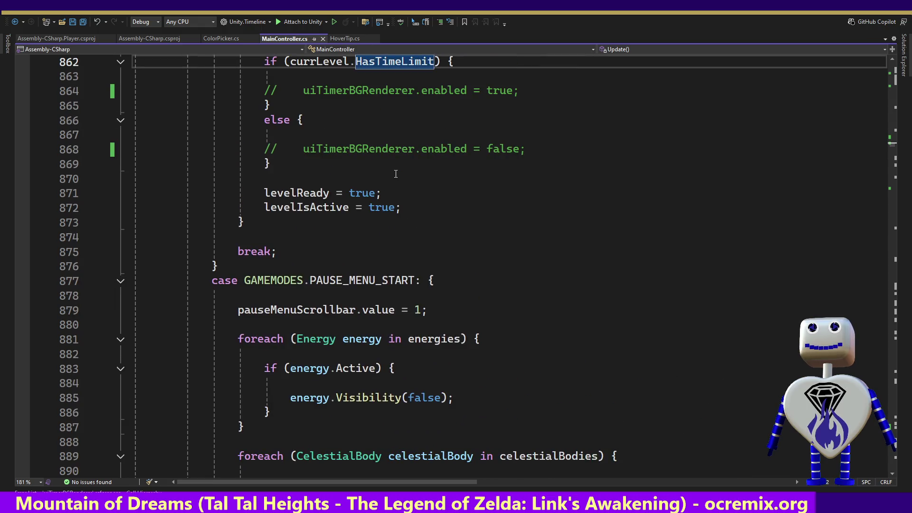
pyautogui.click(354, 279)
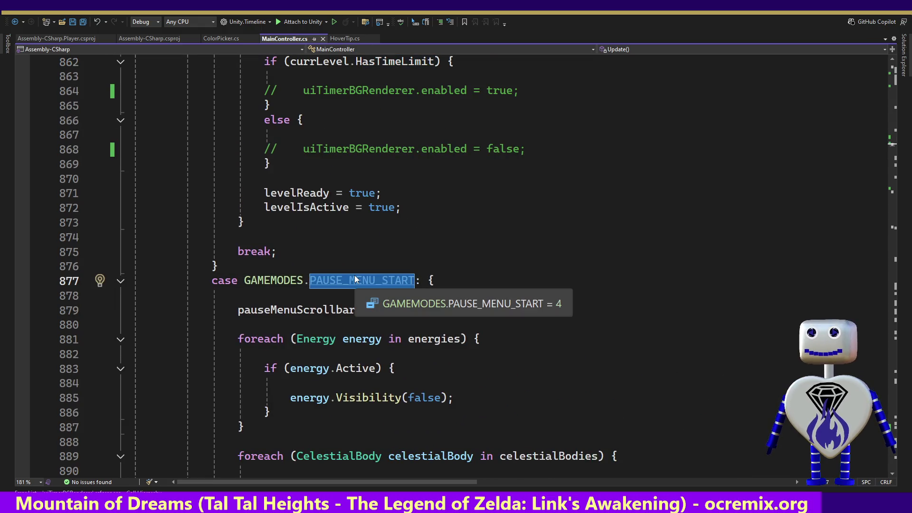
# Find all references to PAUSE_MENU_START, jump to its PauseLevelSwitch use, and select the LEVEL case lines.
pyautogui.rightClick(356, 276)
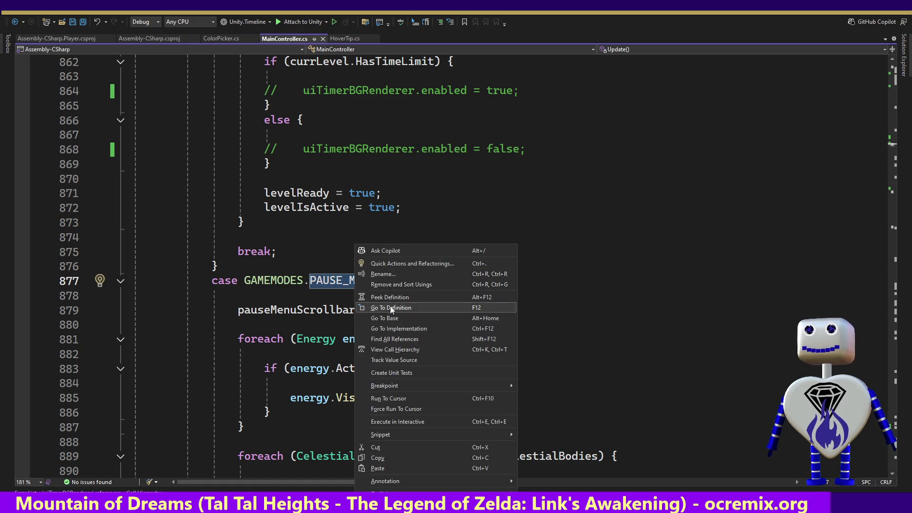
pyautogui.click(397, 338)
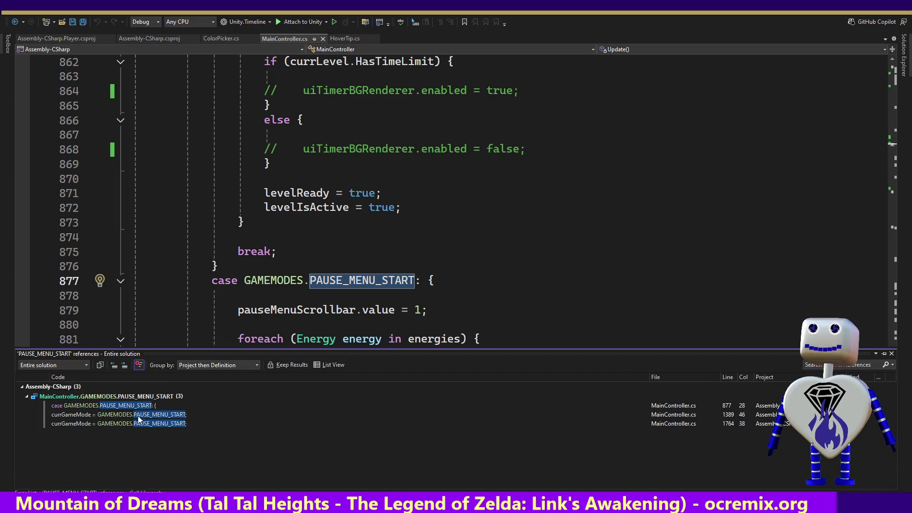
pyautogui.doubleClick(135, 414)
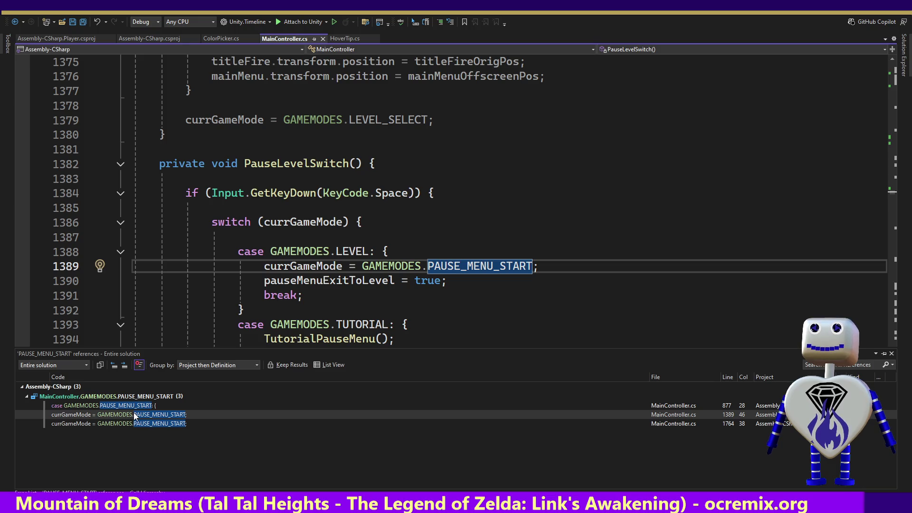
pyautogui.doubleClick(132, 422)
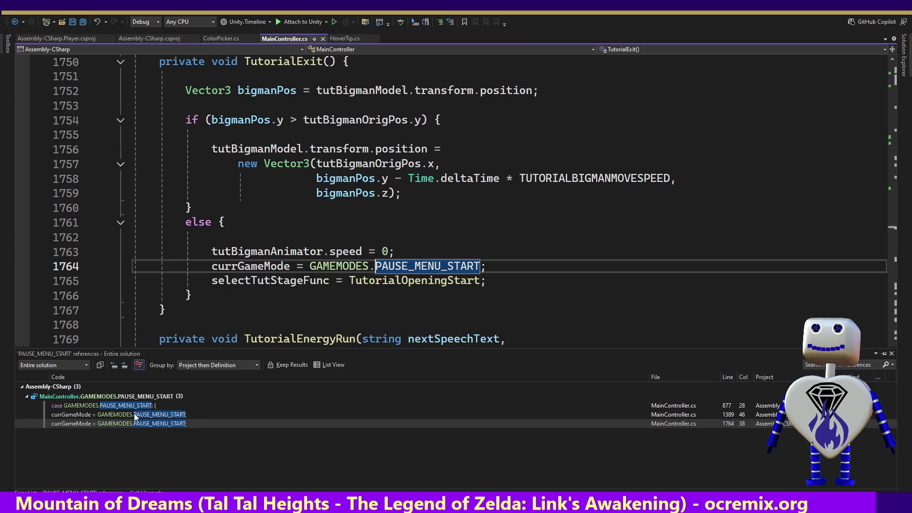
pyautogui.doubleClick(135, 415)
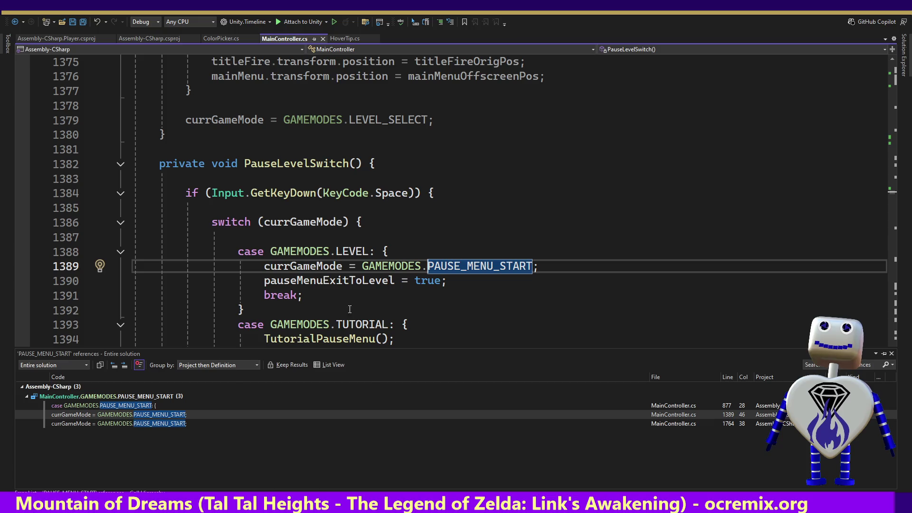
pyautogui.press('Escape')
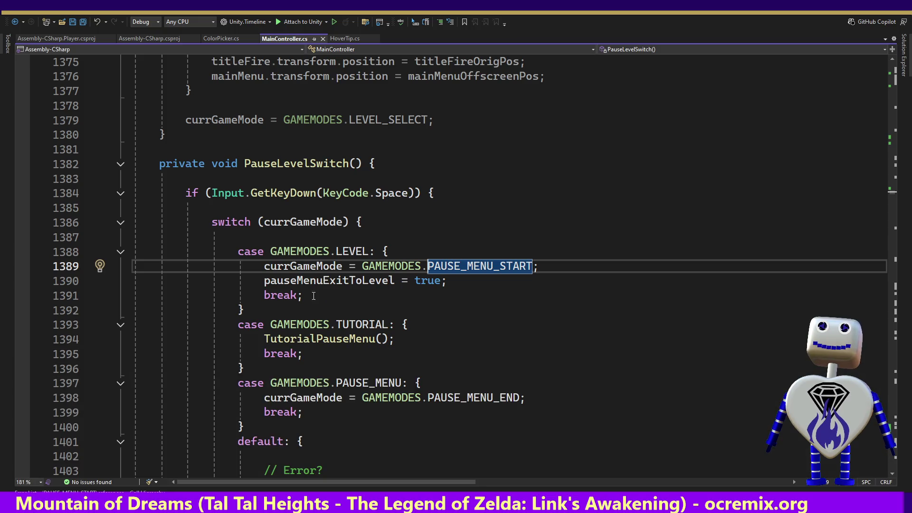
pyautogui.moveTo(448, 281); pyautogui.dragTo(474, 256)
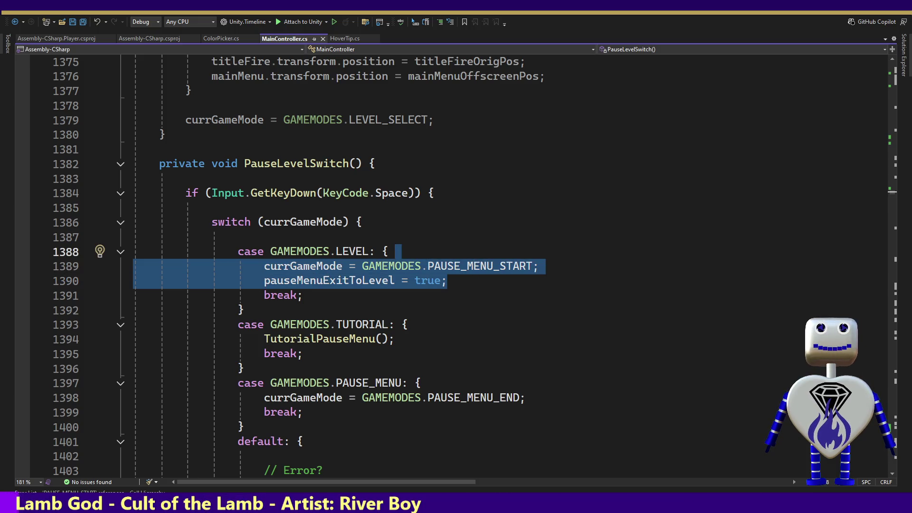
pyautogui.hotkey('alt', 'Tab')
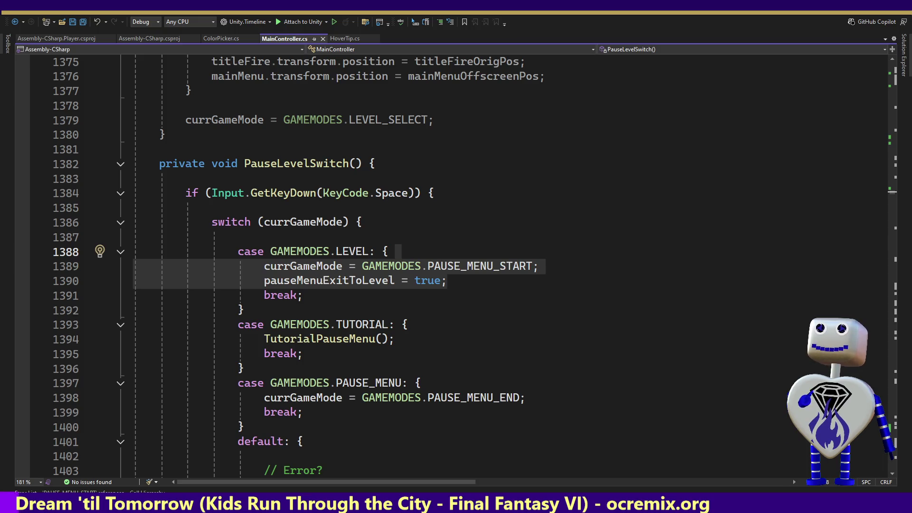
pyautogui.moveTo(389, 281)
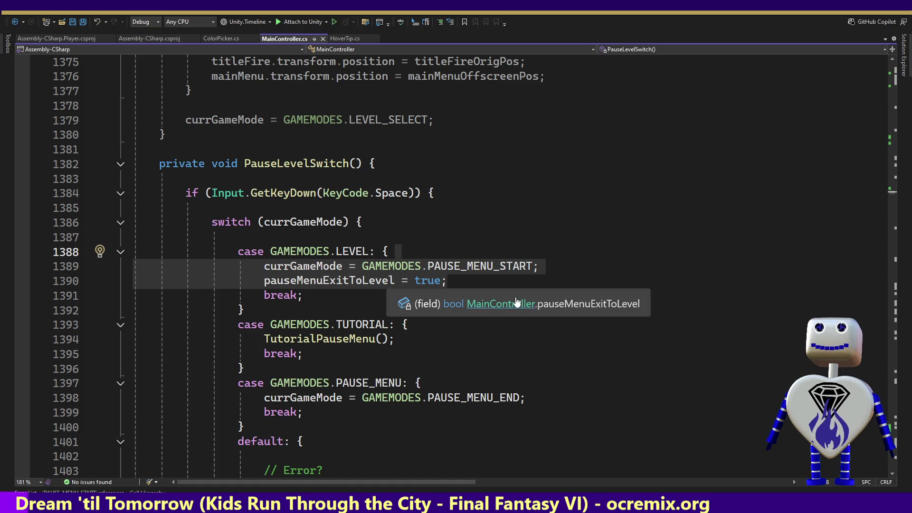
pyautogui.moveTo(459, 282)
pyautogui.mouseDown()
pyautogui.moveTo(427, 266)
pyautogui.moveTo(428, 245)
pyautogui.mouseUp()
pyautogui.rightClick(429, 245)
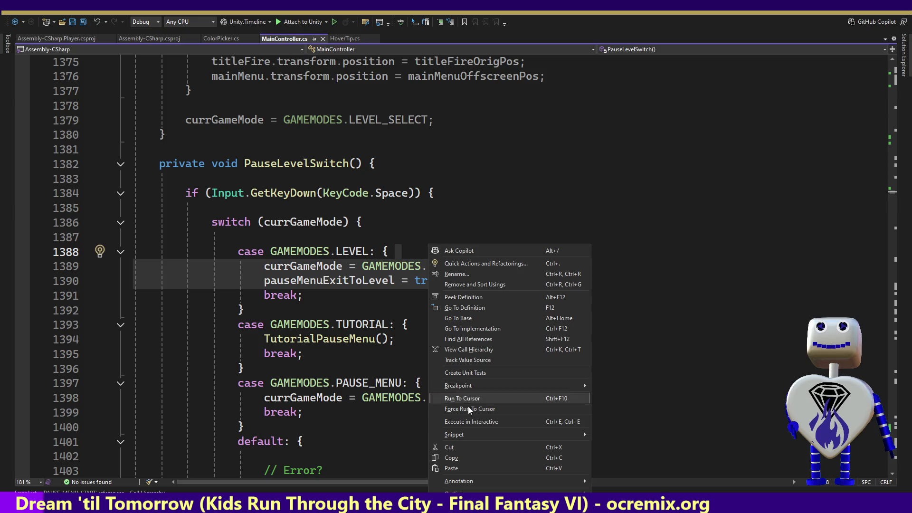
pyautogui.click(467, 457)
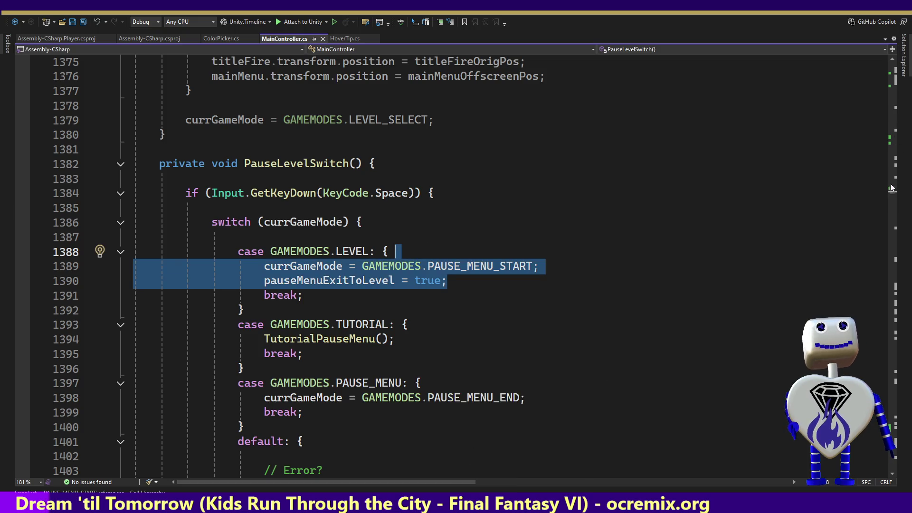
pyautogui.click(893, 201)
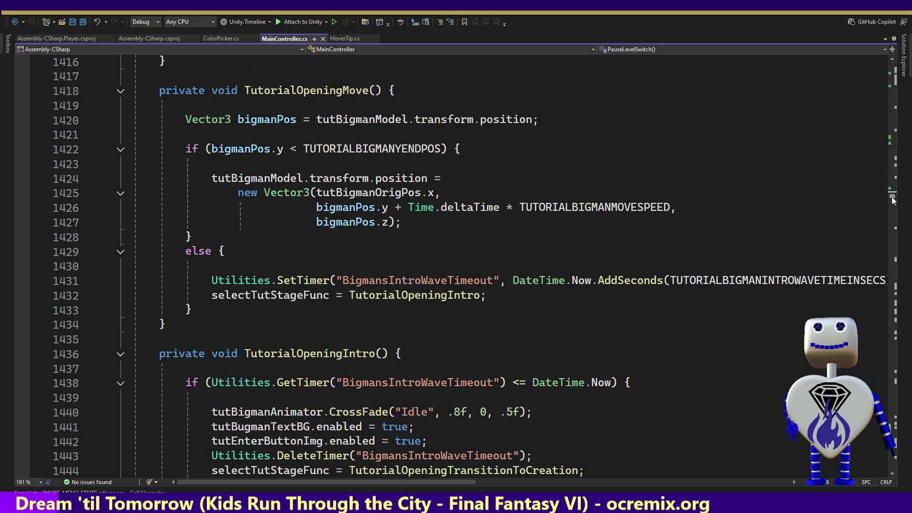
pyautogui.scroll(7, 893, 198)
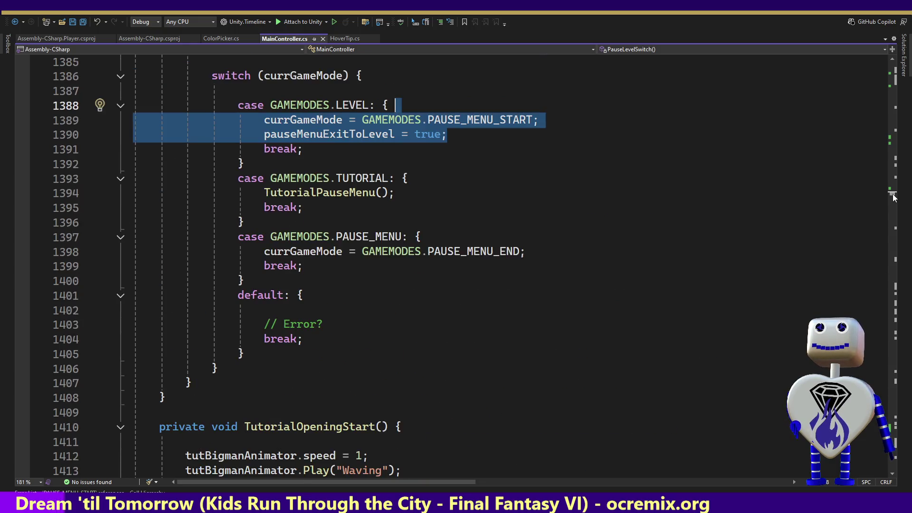
pyautogui.scroll(7, 893, 198)
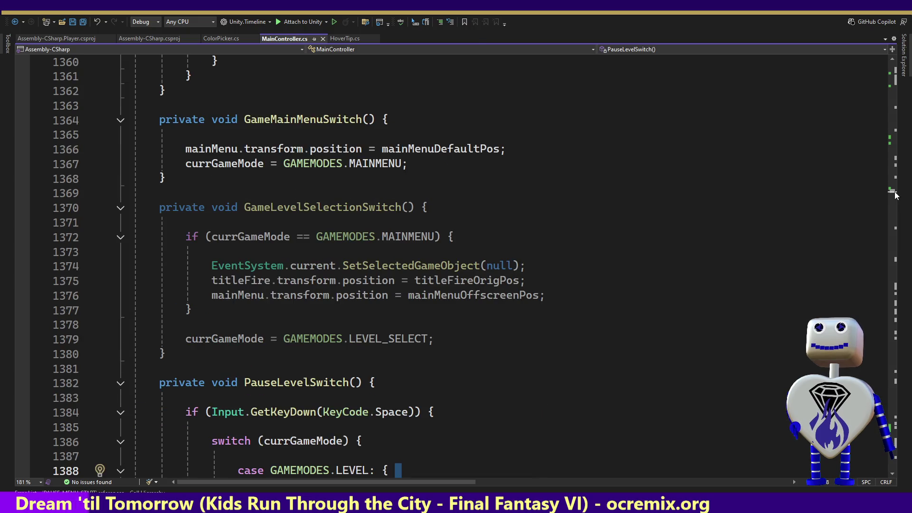
pyautogui.scroll(9, 895, 194)
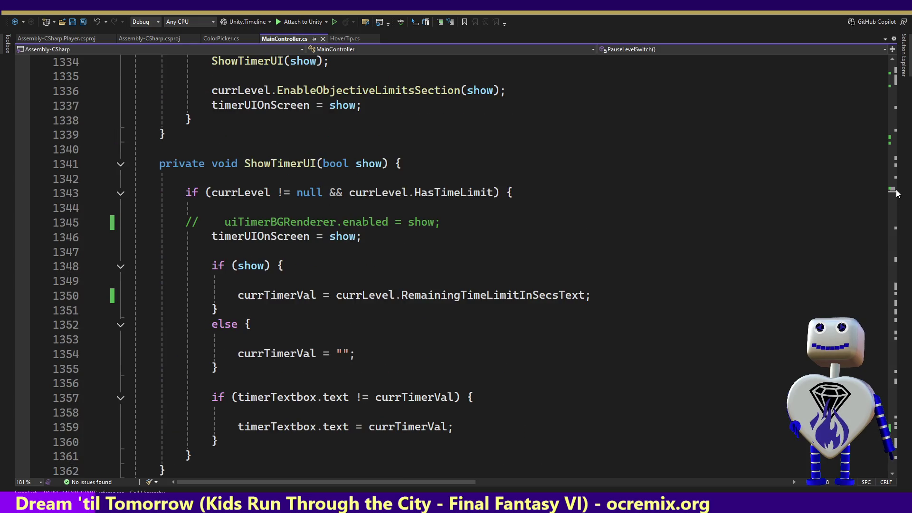
pyautogui.scroll(-10, 897, 192)
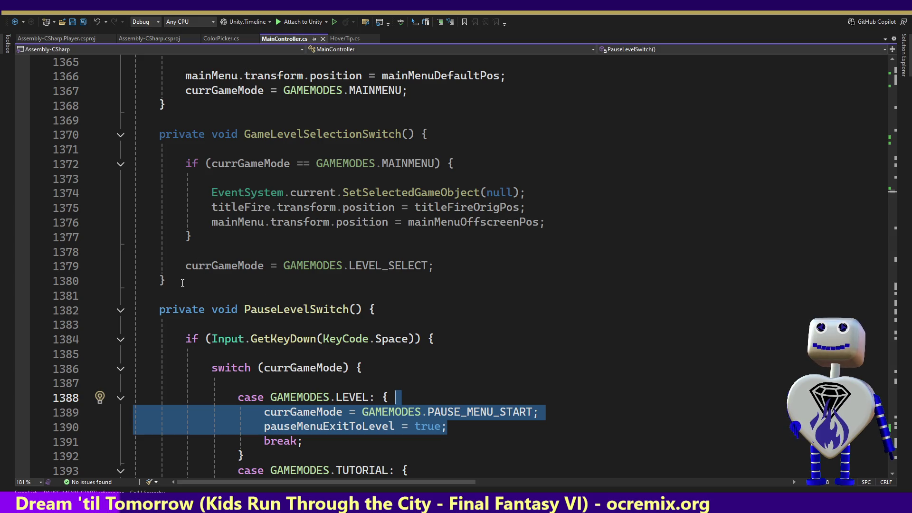
pyautogui.click(185, 279)
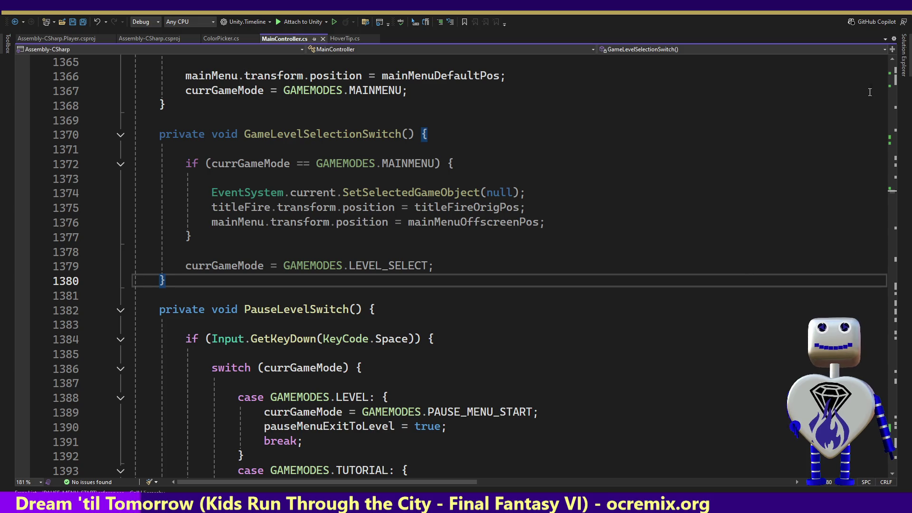
pyautogui.scroll(3, 890, 59)
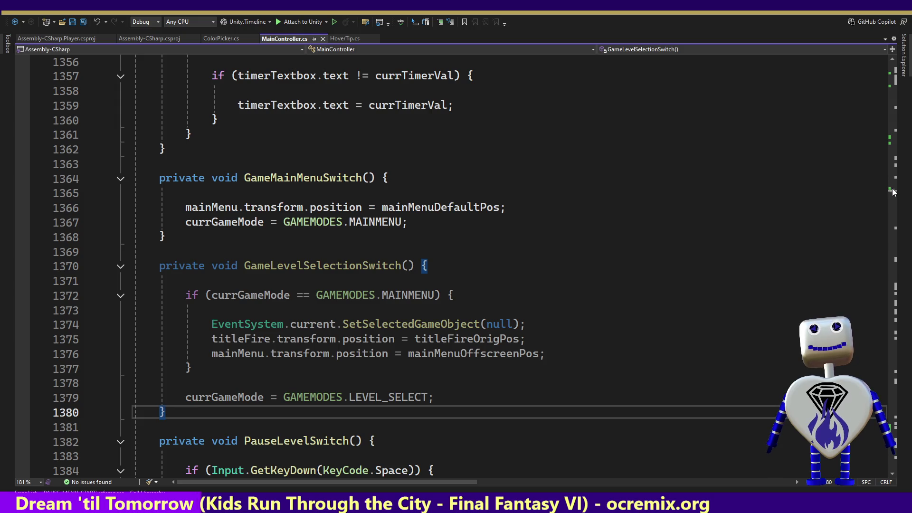
pyautogui.click(298, 427)
# Below PauseLevelSwitch, begin a new method header reading 'public void PauseLevel'.
pyautogui.press('Down')
pyautogui.press('Down')
pyautogui.press('Down')
pyautogui.press('Down')
pyautogui.press('Down')
pyautogui.press('Down')
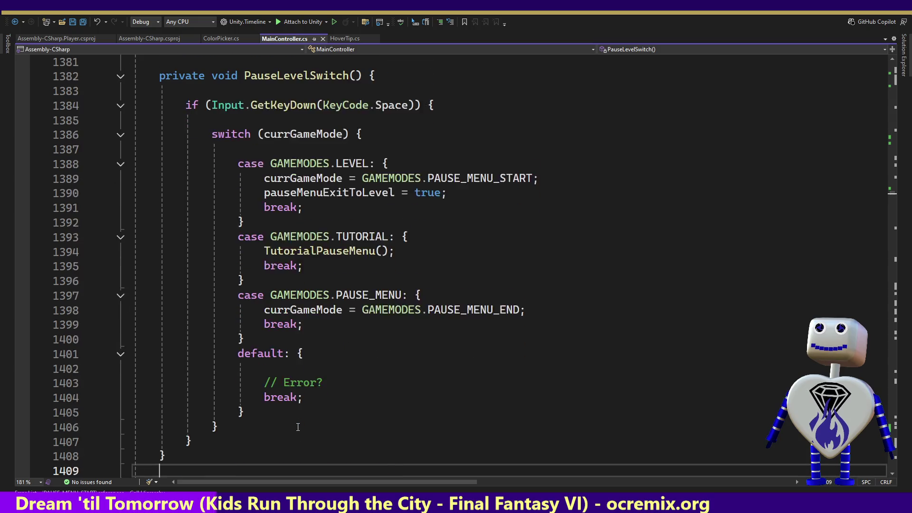
pyautogui.press('Up')
pyautogui.press('Up')
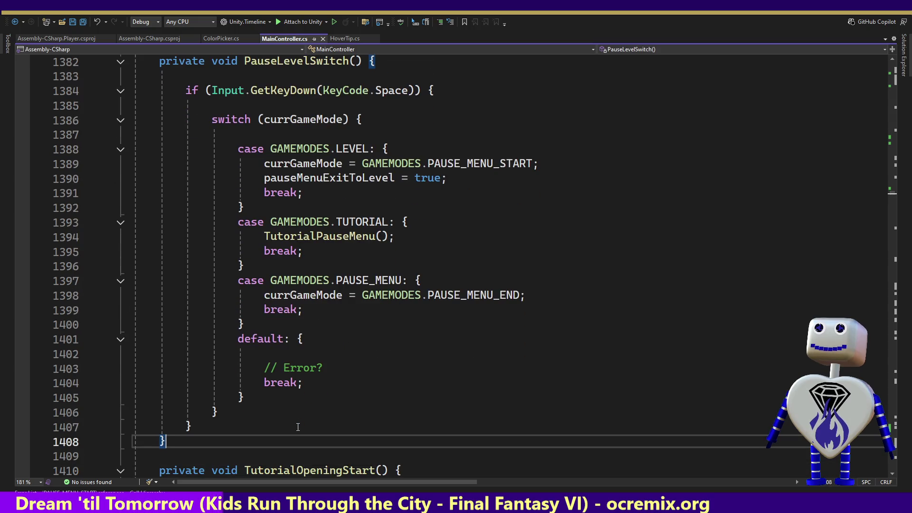
pyautogui.press('Return')
pyautogui.press('Return')
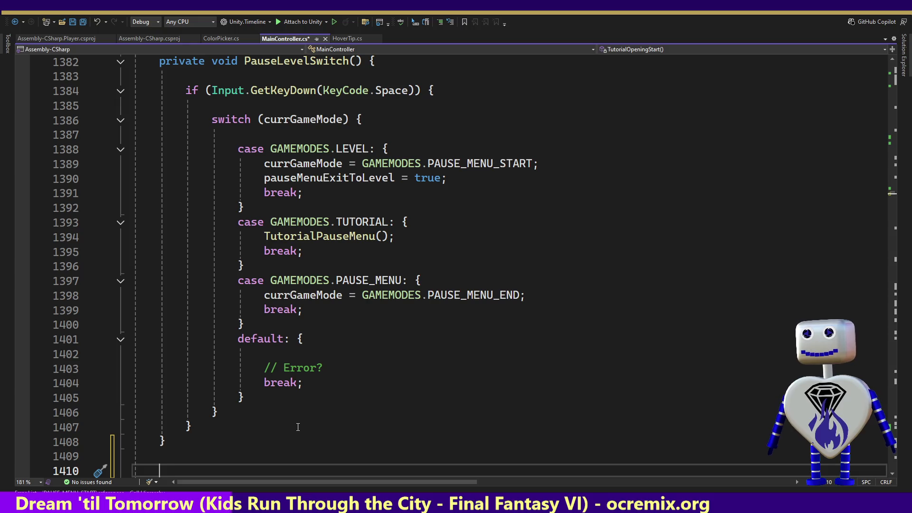
pyautogui.write('private ')
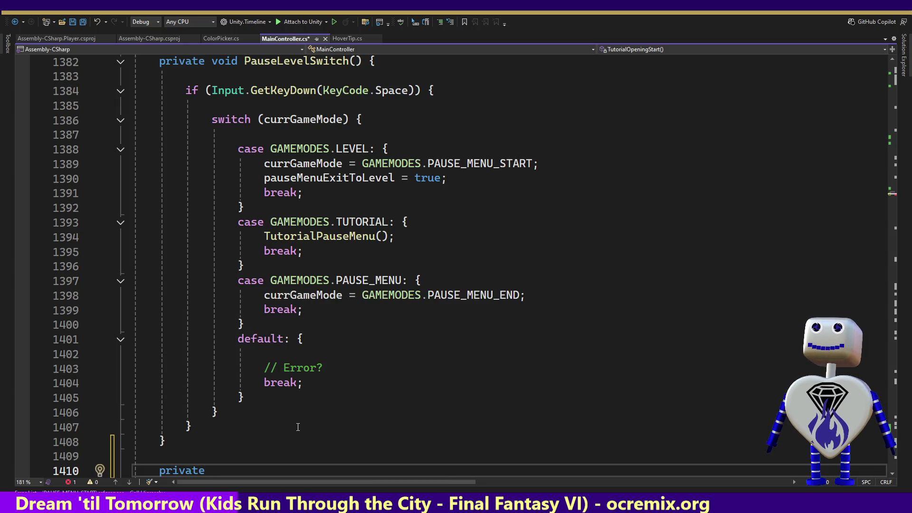
pyautogui.write('voif')
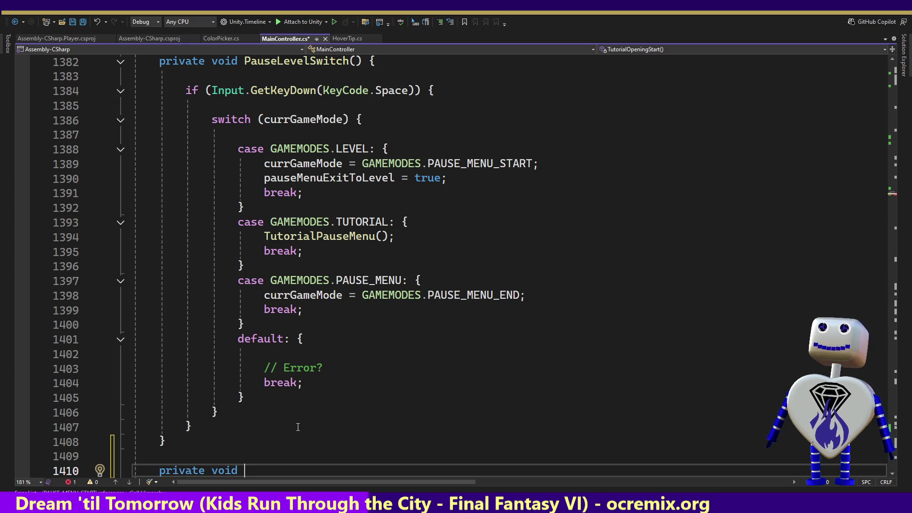
pyautogui.press('Left')
pyautogui.press('Left')
pyautogui.press('Left')
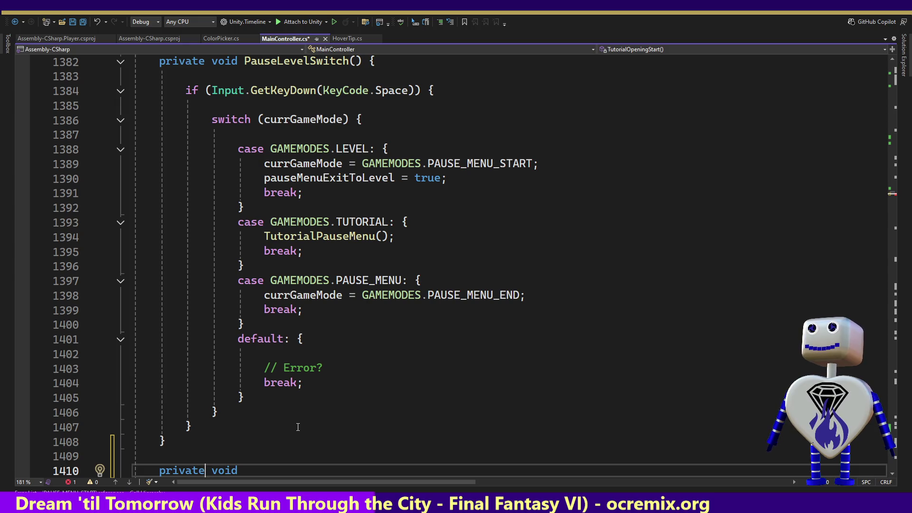
pyautogui.press('BackSpace')
pyautogui.press('BackSpace')
pyautogui.press('BackSpace')
pyautogui.write('publ')
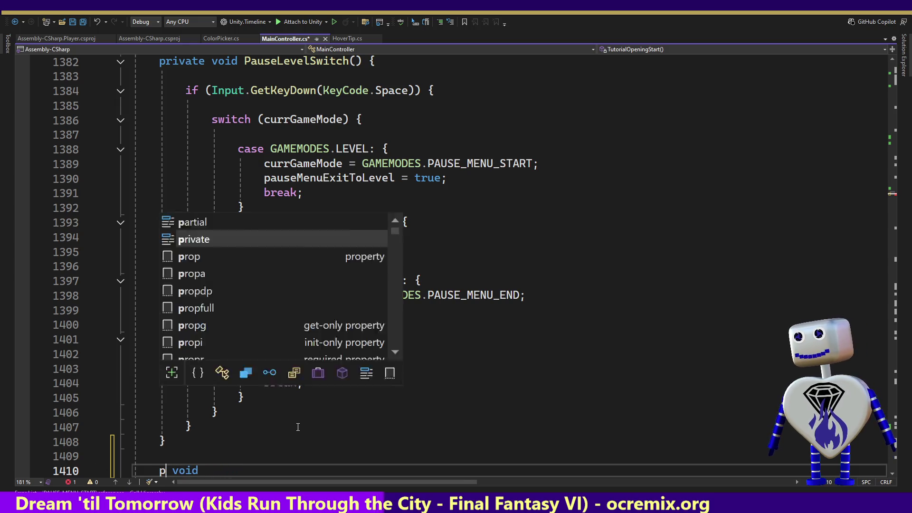
pyautogui.write('ic')
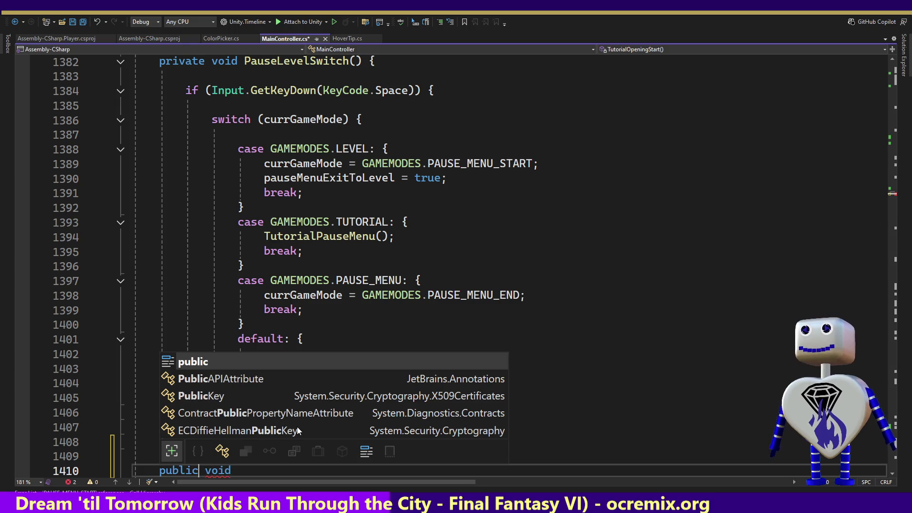
pyautogui.press('End')
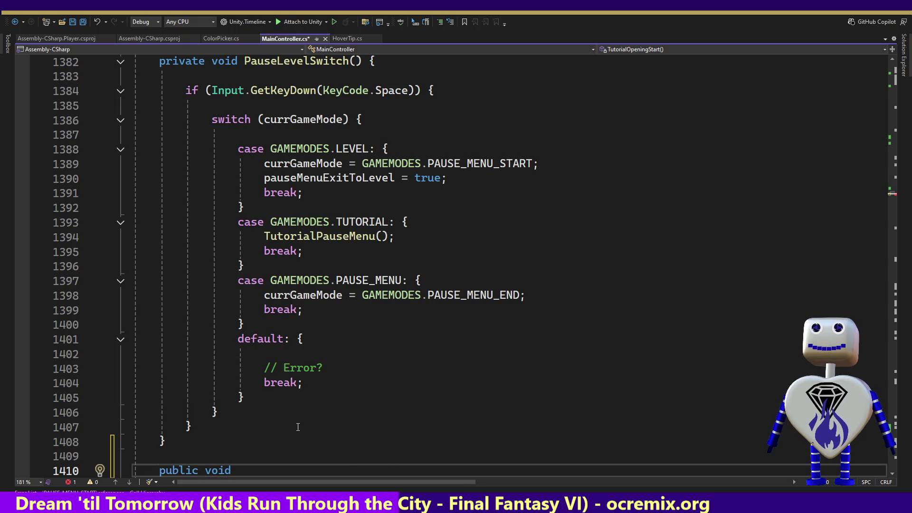
pyautogui.write('Ta')
pyautogui.press('BackSpace')
pyautogui.press('BackSpace')
pyautogui.write('Pause')
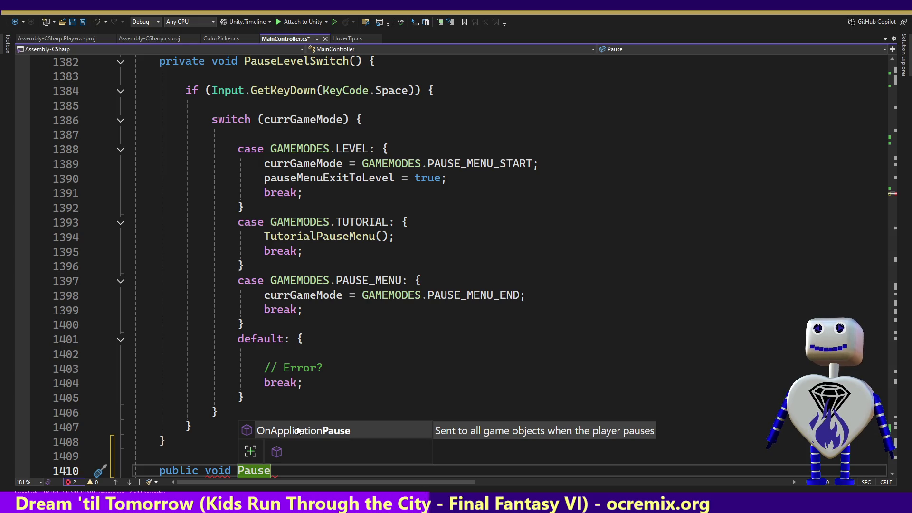
pyautogui.write('Level')
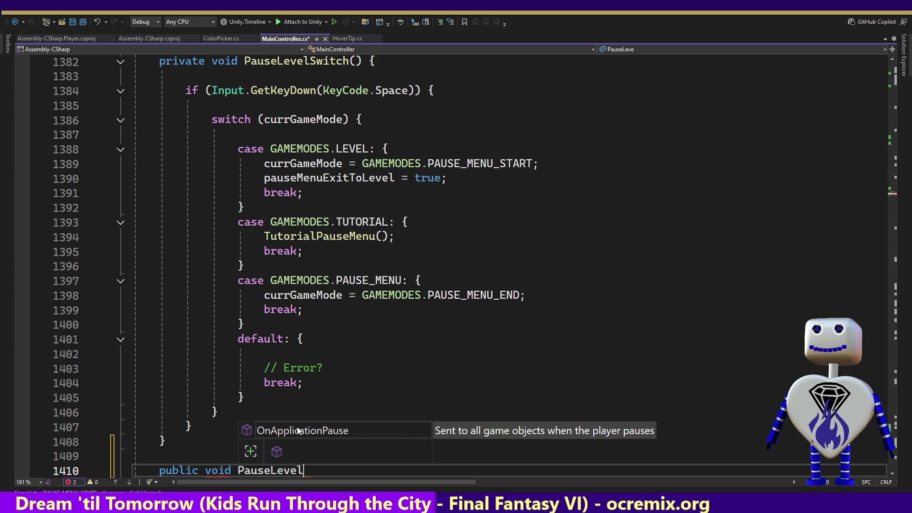
# Complete the header as PauseLevelSelectionSwitch() { and open its body.
pyautogui.click(895, 196)
pyautogui.click(895, 191)
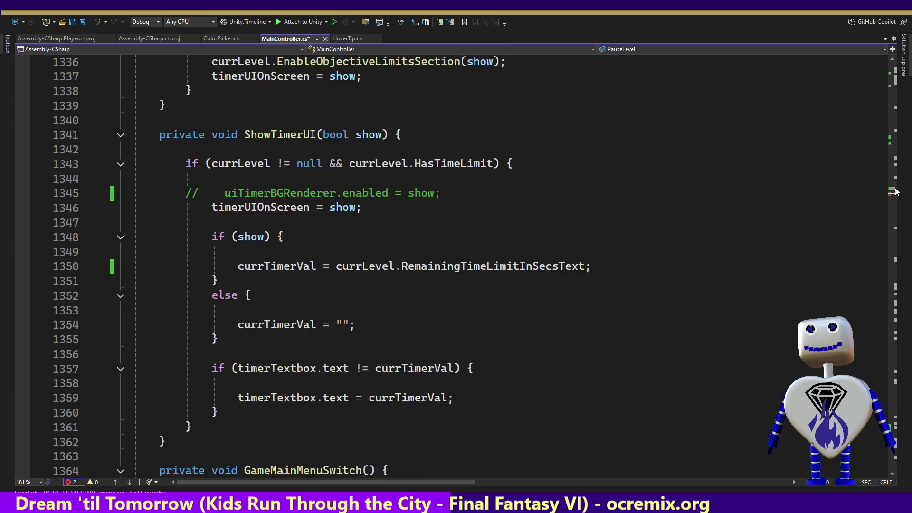
pyautogui.click(895, 193)
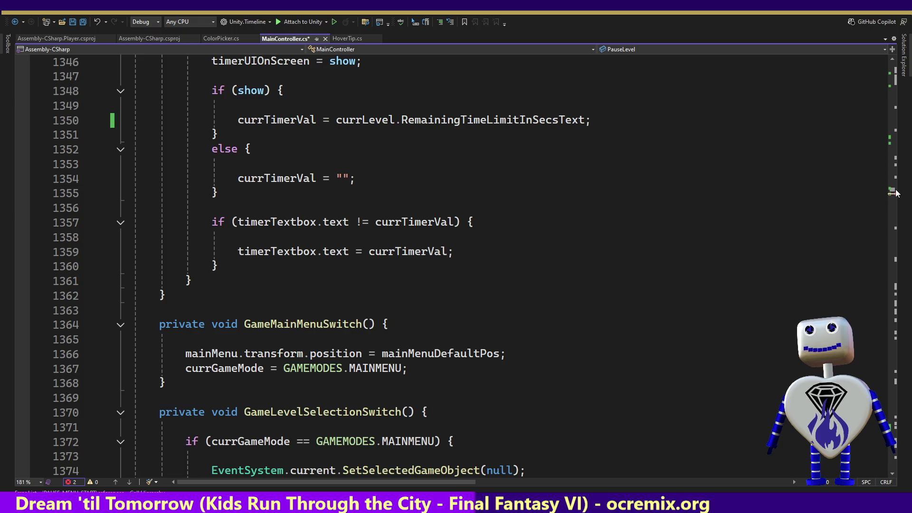
pyautogui.click(896, 195)
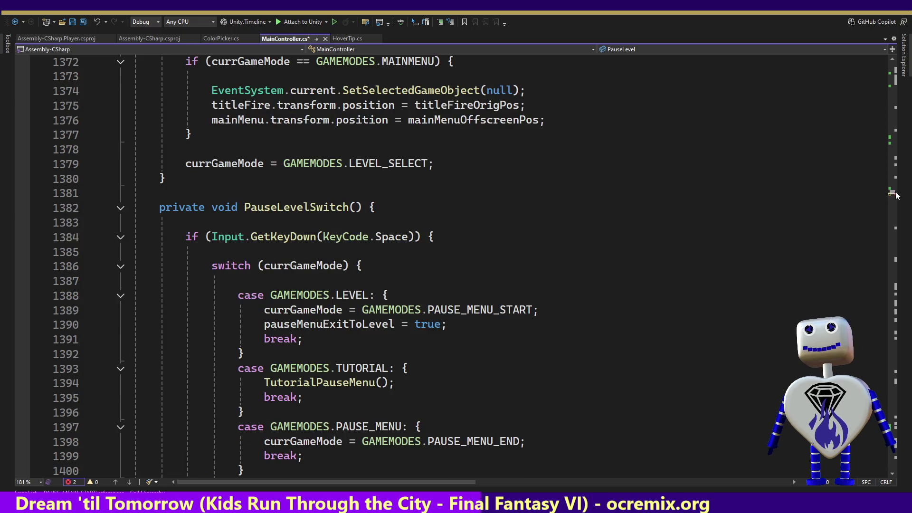
pyautogui.press('End')
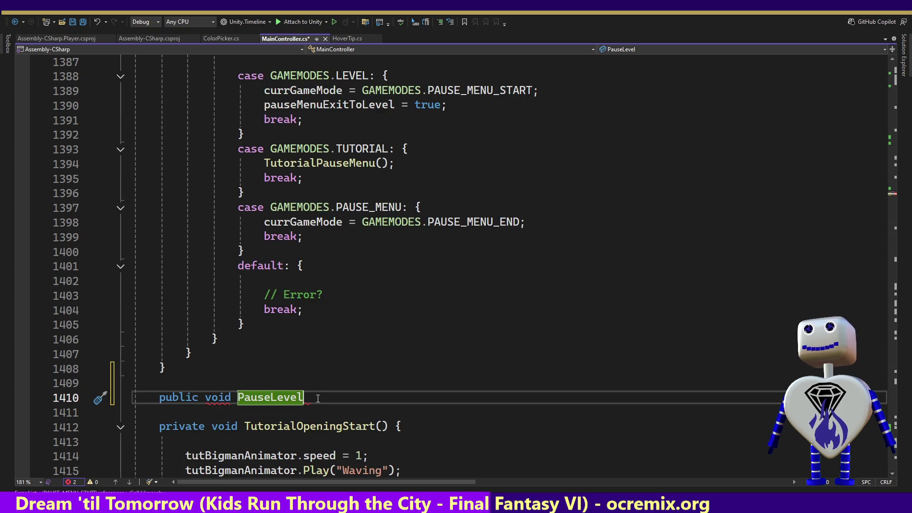
pyautogui.write('Select')
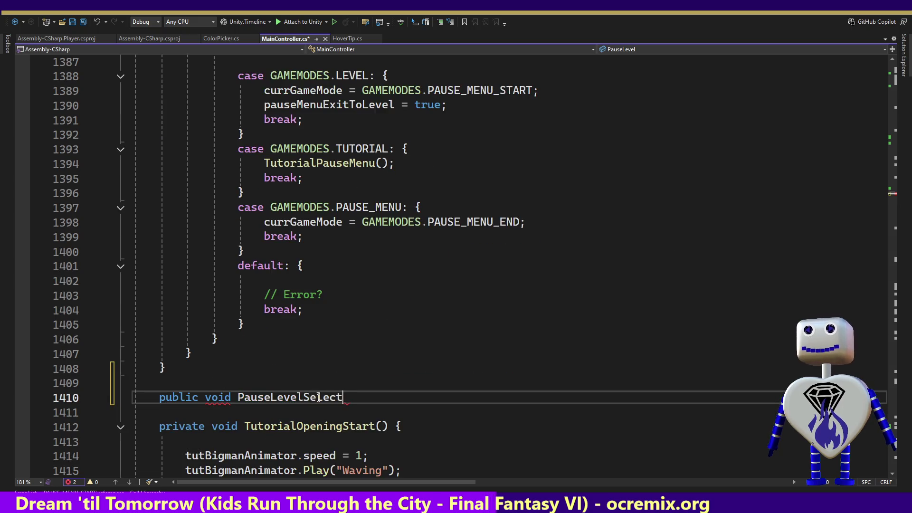
pyautogui.write('ion')
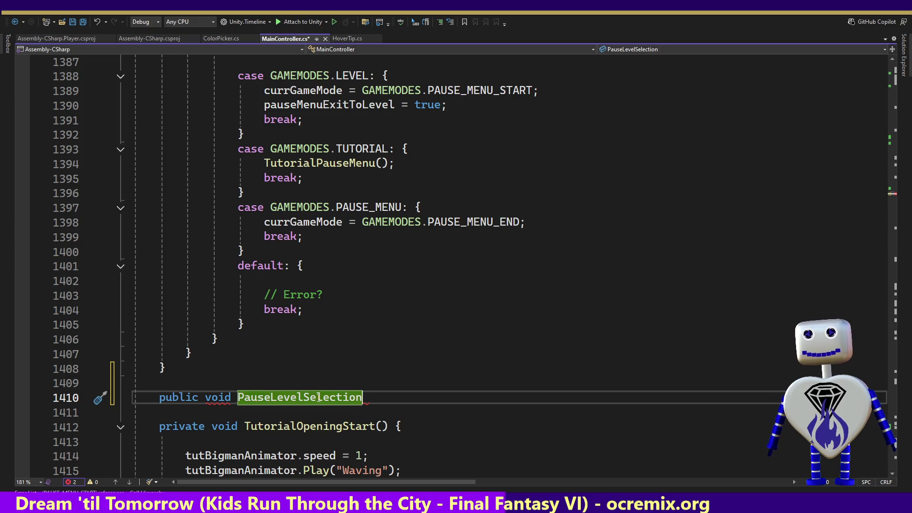
pyautogui.write('Se')
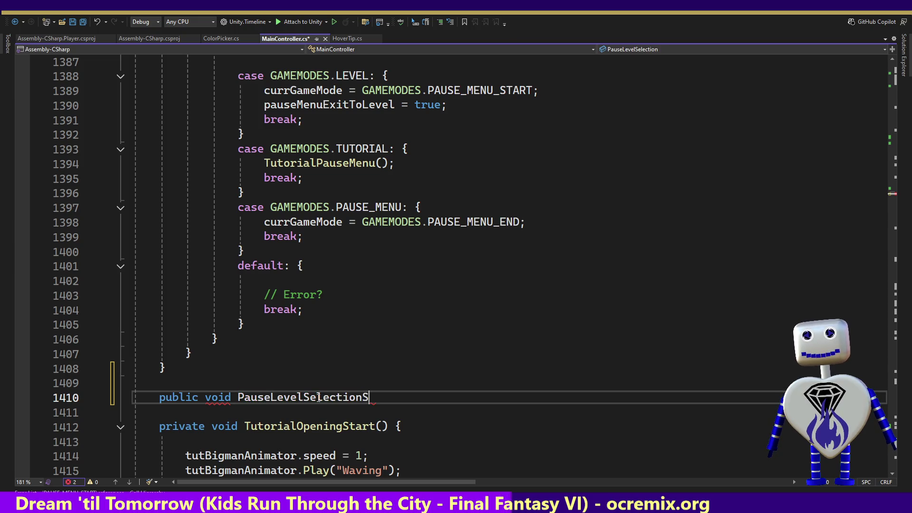
pyautogui.write('witc')
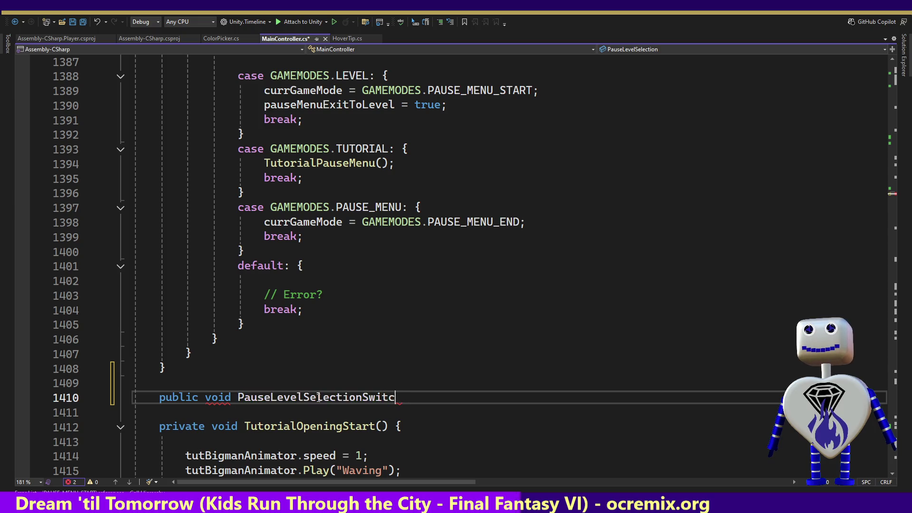
pyautogui.write('h()')
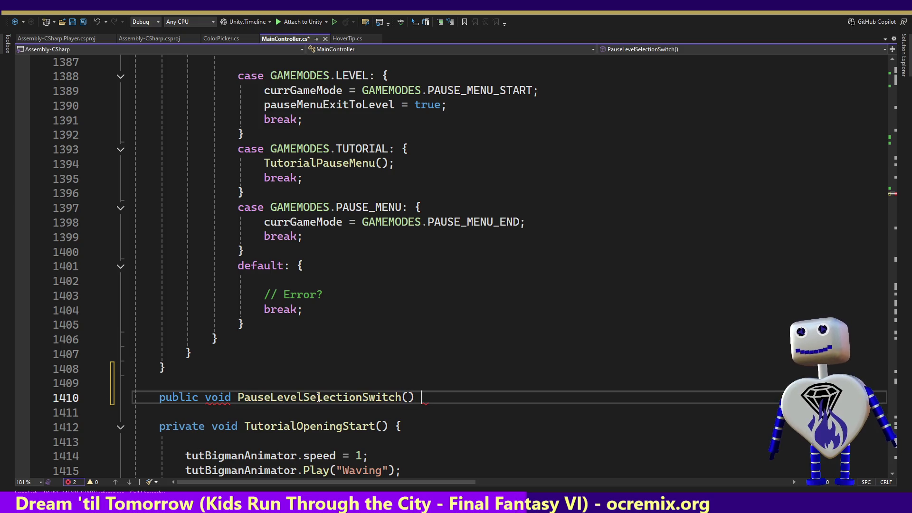
pyautogui.write(' {')
pyautogui.press('Return')
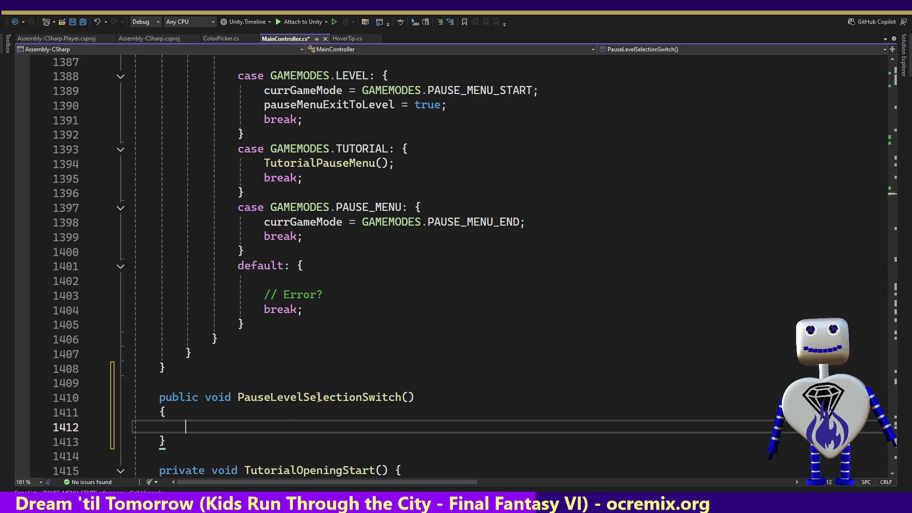
# Paste the LEVEL case's pause-menu lines into the PauseLevelSelectionSwitch body.
pyautogui.hotkey('ctrl', 'z')
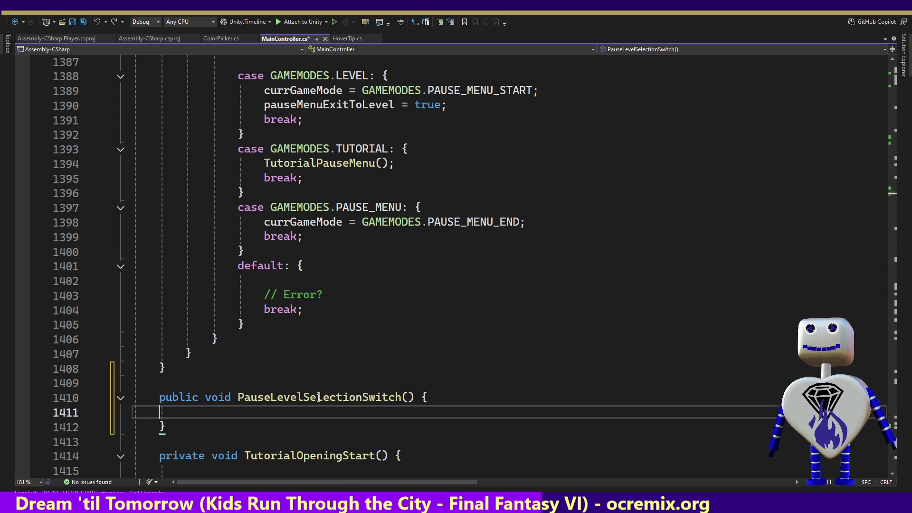
pyautogui.press('Return')
pyautogui.write('currGameMode = GAMEMODES.PAUSE_MENU_START; pauseMenuExitToLevel = true;')
pyautogui.press('Up')
pyautogui.press('Up')
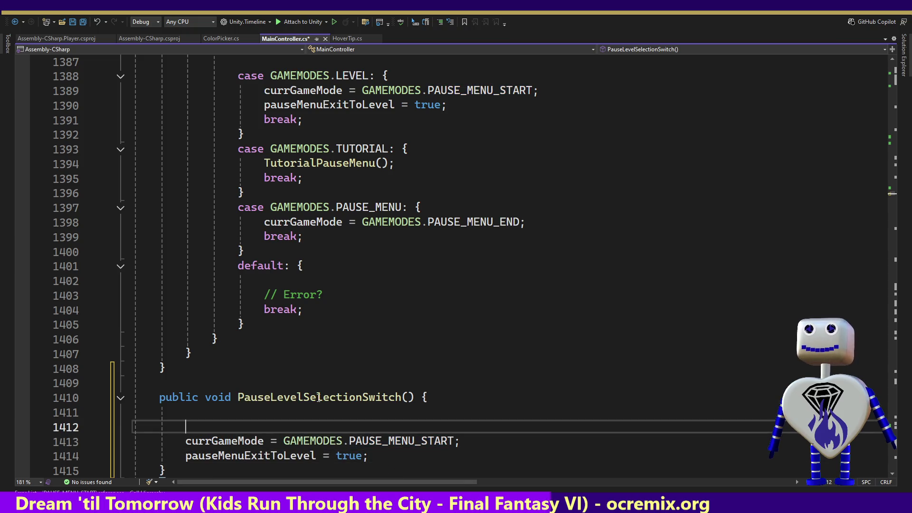
pyautogui.press('Up')
pyautogui.press('Delete')
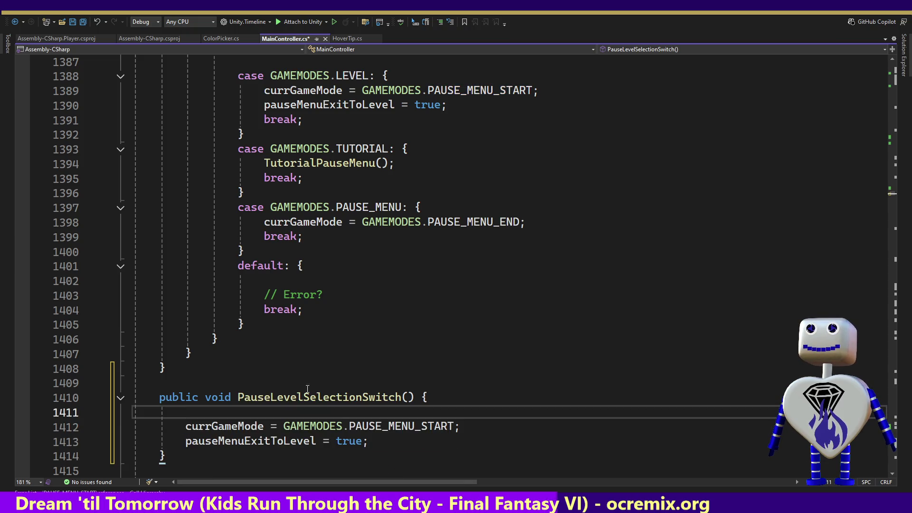
# Replace the LEVEL case's two assignments with PauseLevelSelectionSwitch(); and save MainController.cs.
pyautogui.doubleClick(317, 396)
pyautogui.hotkey('ctrl', 'c')
pyautogui.press('Up')
pyautogui.press('Up')
pyautogui.press('Up')
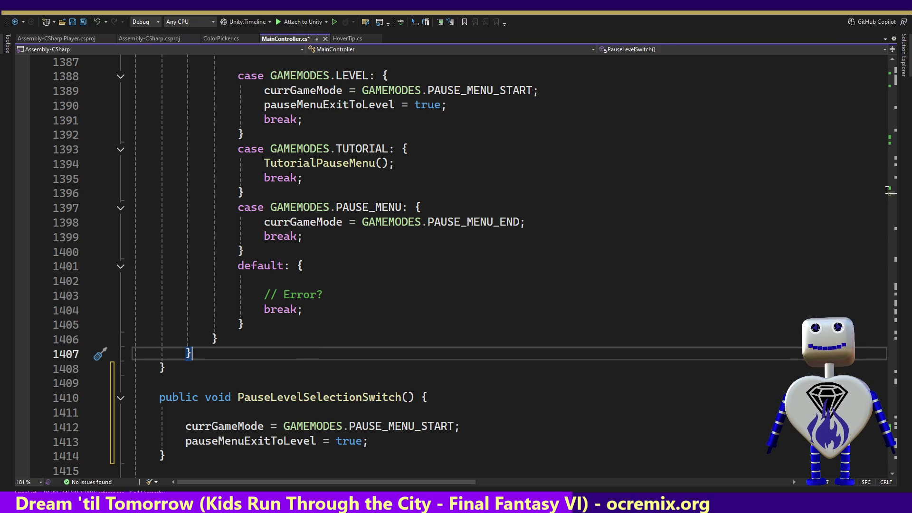
pyautogui.click(686, 157)
pyautogui.press('Up')
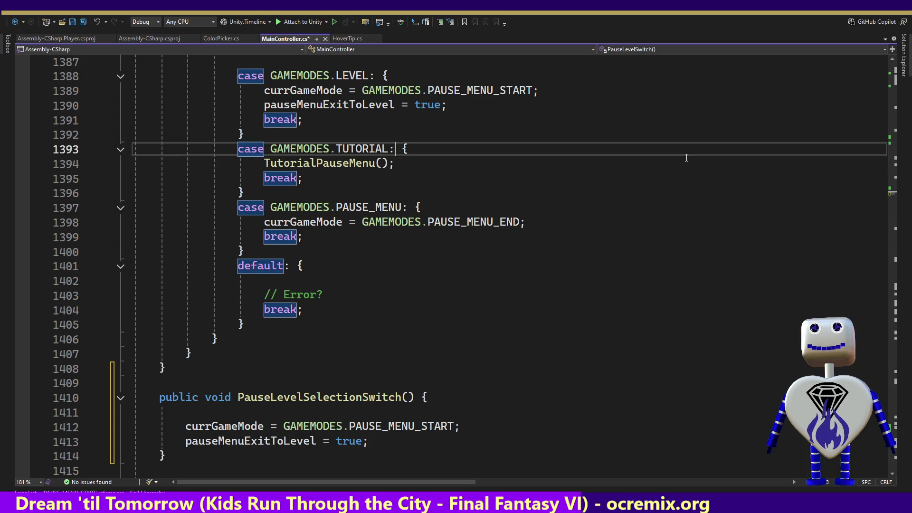
pyautogui.press('Up')
pyautogui.press('Up')
pyautogui.press('Up')
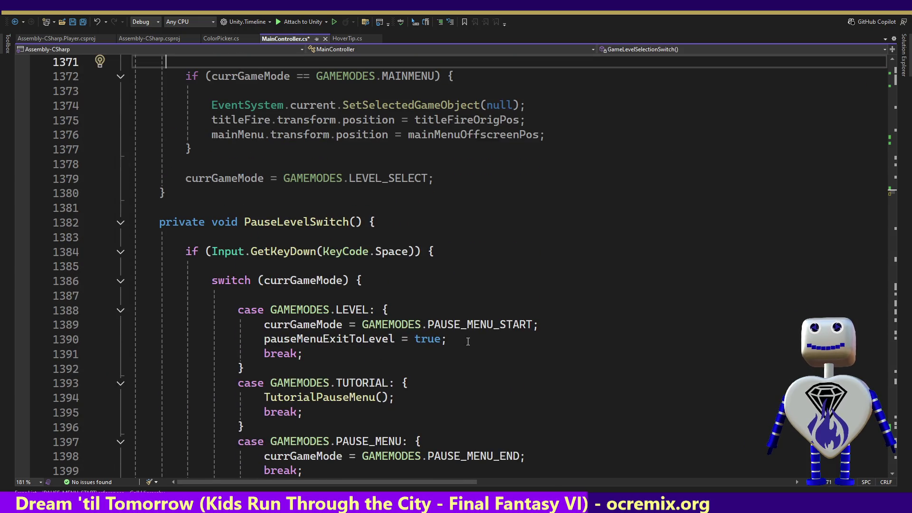
pyautogui.moveTo(467, 341); pyautogui.dragTo(264, 325)
pyautogui.hotkey('ctrl', 'v')
pyautogui.click(290, 325)
pyautogui.press('BackSpace')
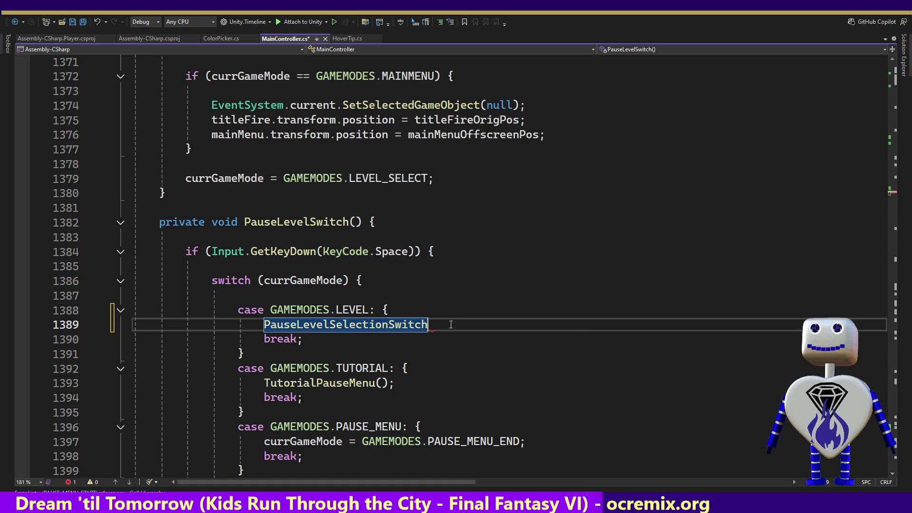
pyautogui.write('();')
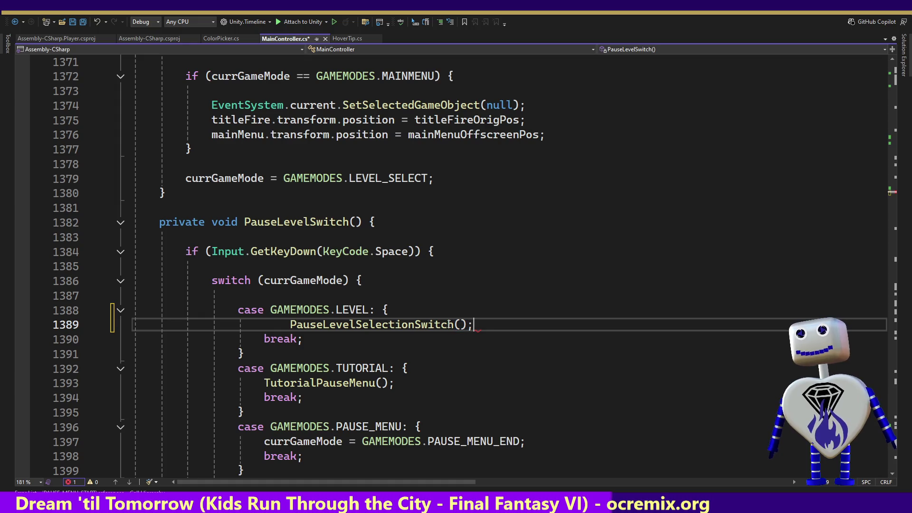
pyautogui.hotkey('ctrl', 'z')
pyautogui.hotkey('ctrl', 's')
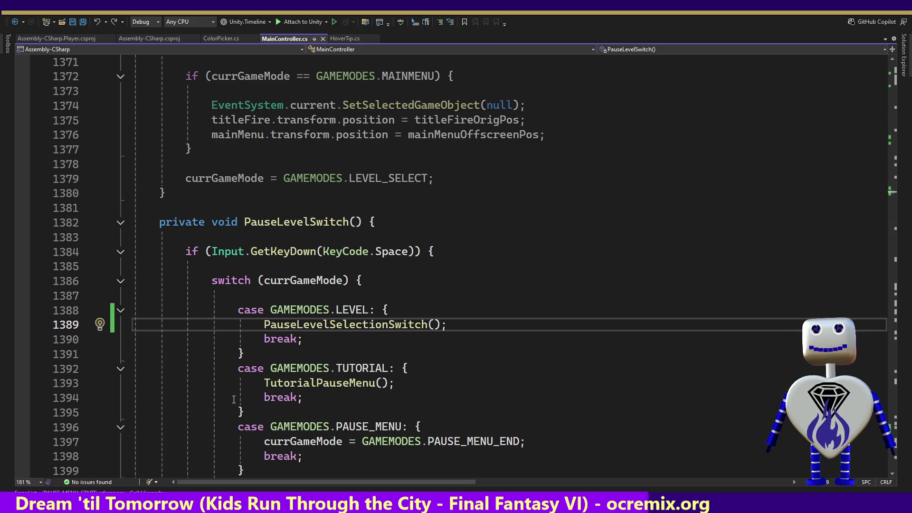
pyautogui.hotkey('alt', 'Tab')
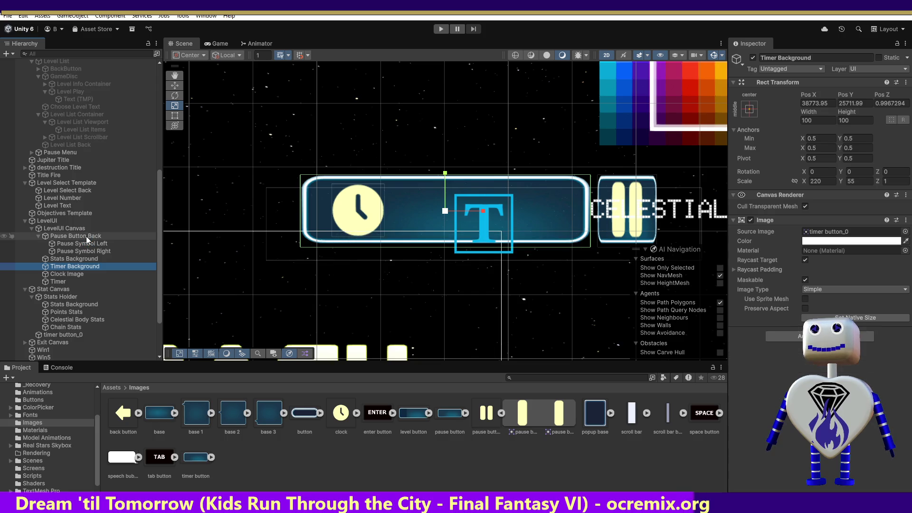
# Select Pause Button Back, add an empty On Click entry, and open its object picker.
pyautogui.click(86, 235)
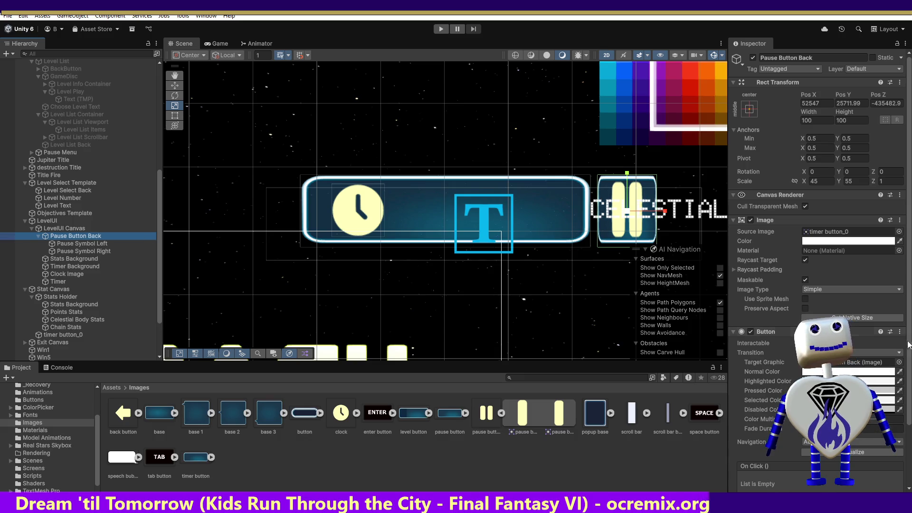
pyautogui.scroll(-1, 907, 355)
pyautogui.scroll(-3, 908, 356)
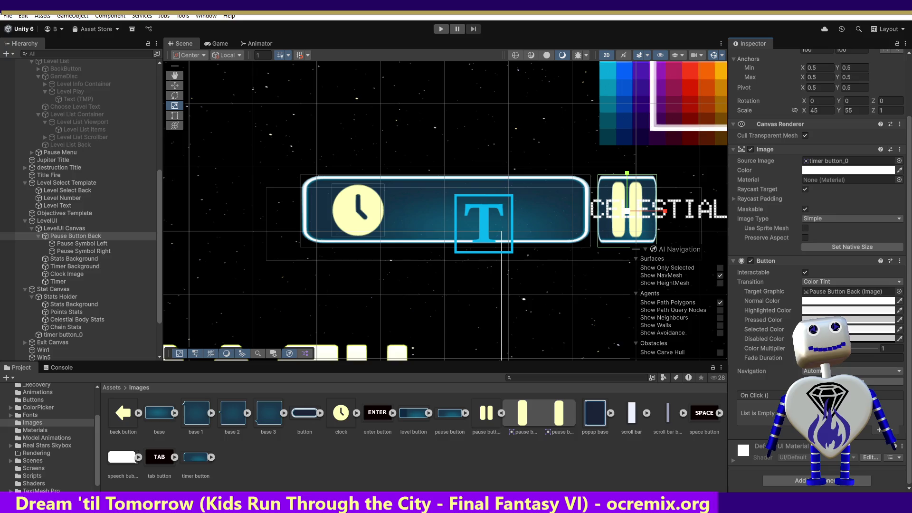
pyautogui.click(878, 430)
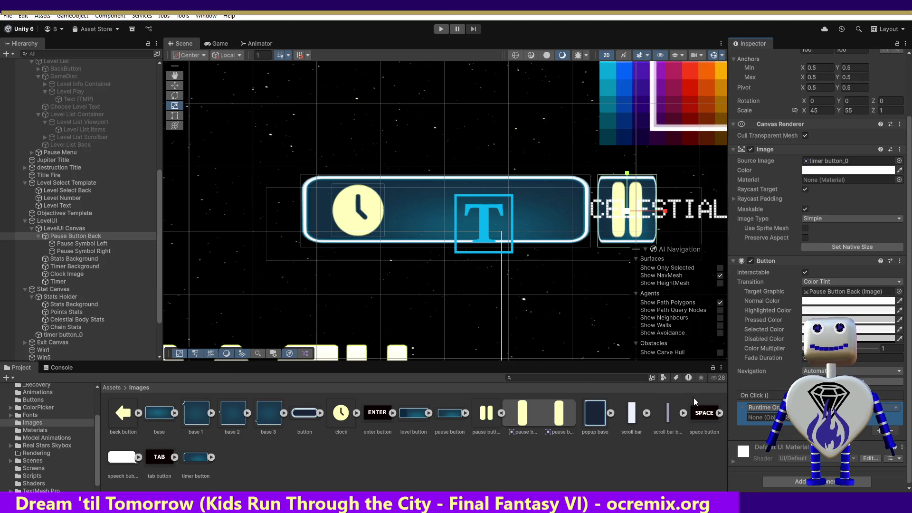
pyautogui.click(787, 422)
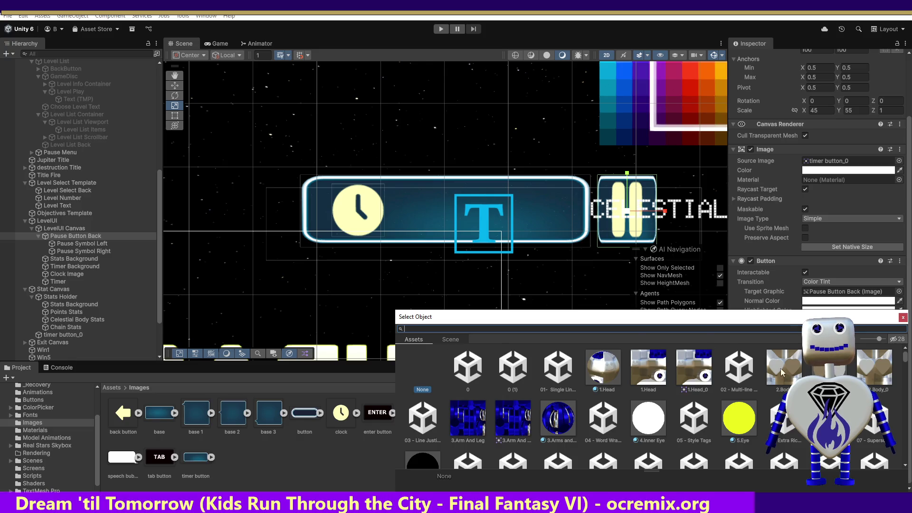
pyautogui.moveTo(762, 321); pyautogui.dragTo(681, 193)
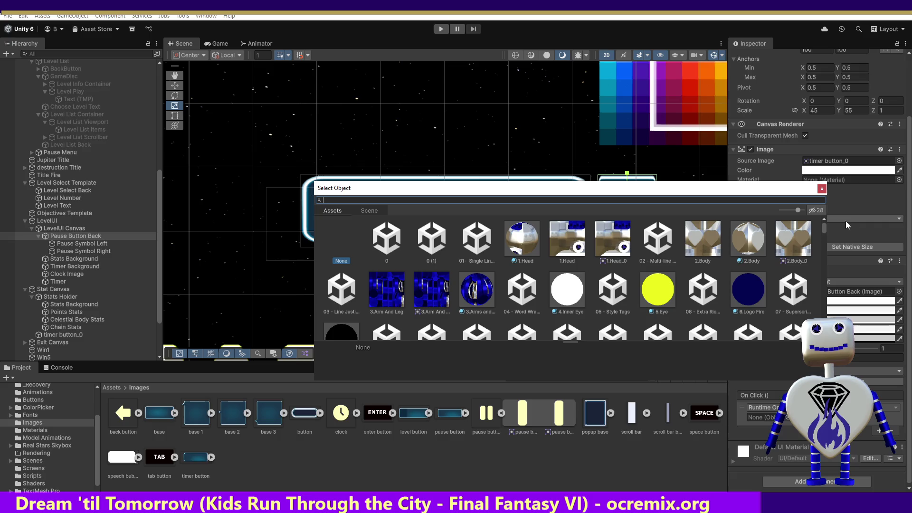
# Search the object picker for 'main' and set the On Click target to the MainController script.
pyautogui.scroll(-1, 824, 232)
pyautogui.moveTo(824, 232); pyautogui.dragTo(823, 213)
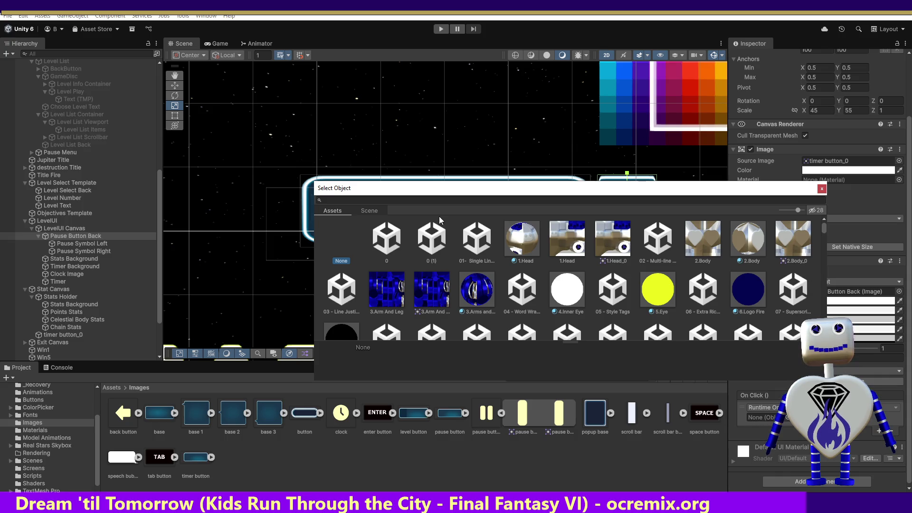
pyautogui.click(325, 200)
pyautogui.write('main')
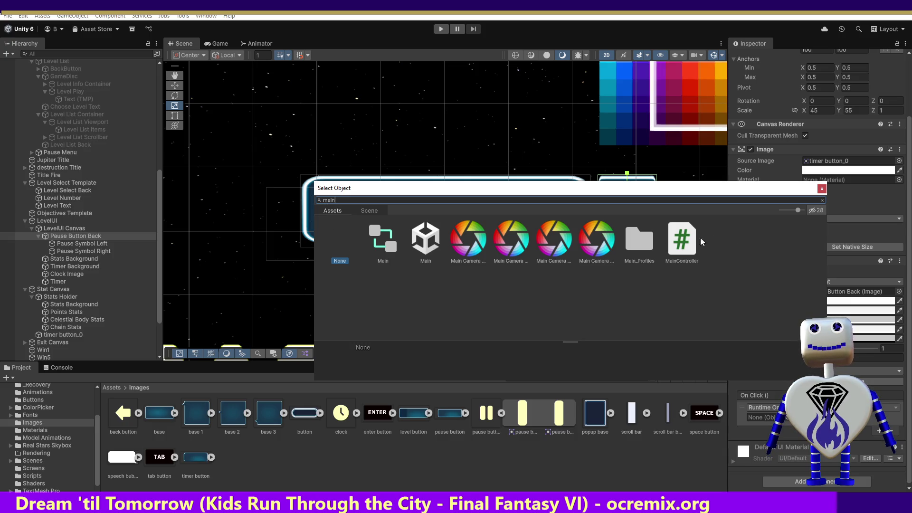
pyautogui.click(682, 243)
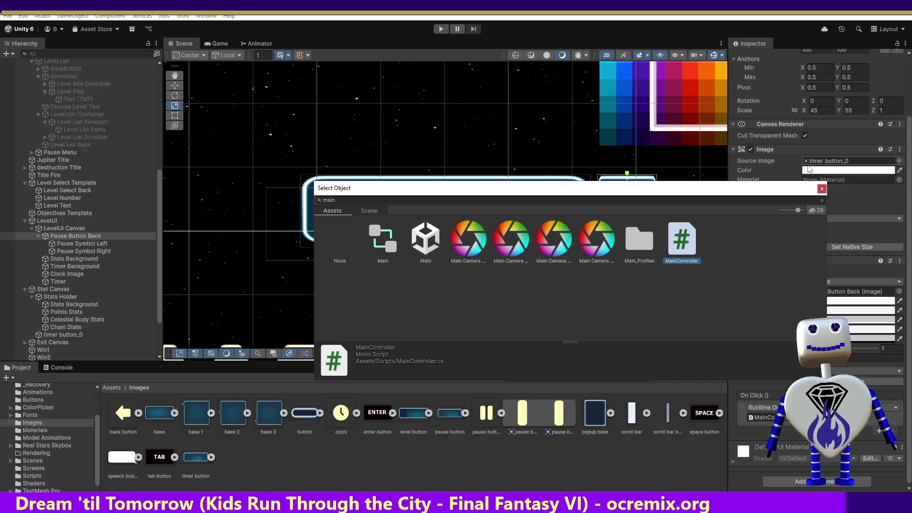
pyautogui.click(821, 189)
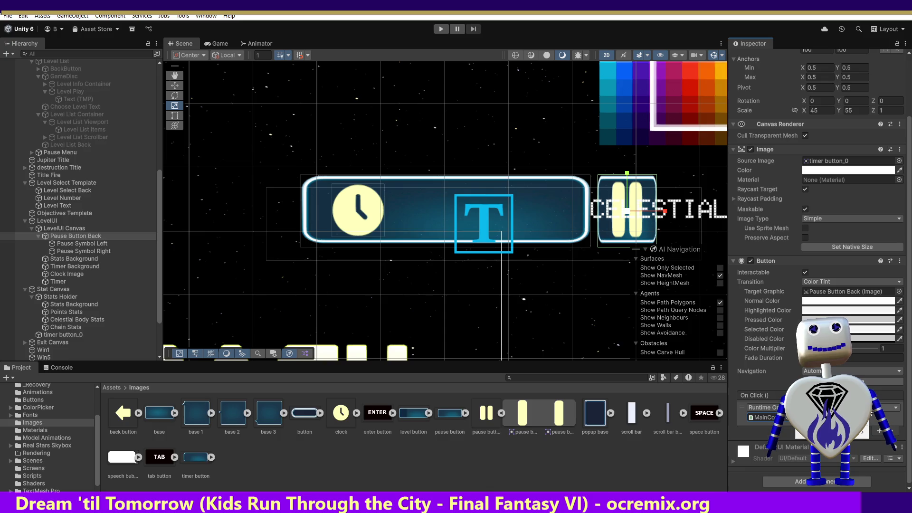
pyautogui.click(743, 412)
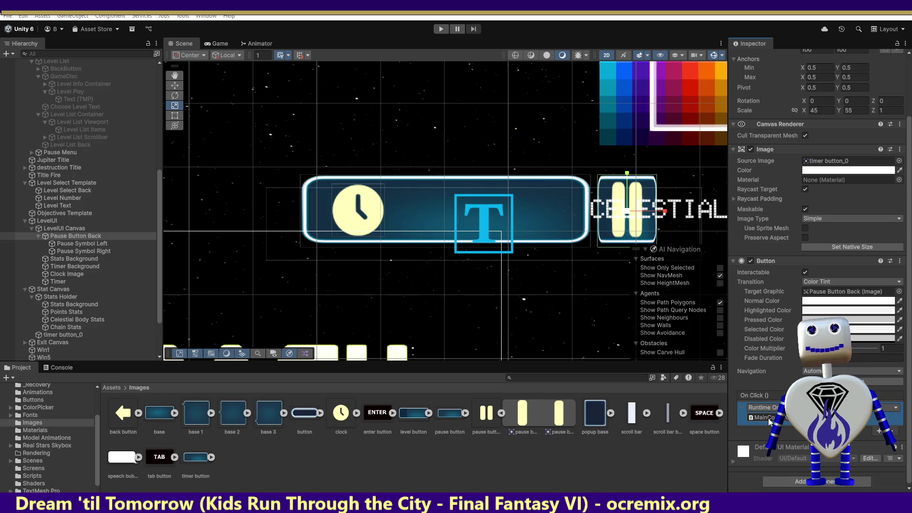
pyautogui.doubleClick(769, 421)
pyautogui.click(757, 392)
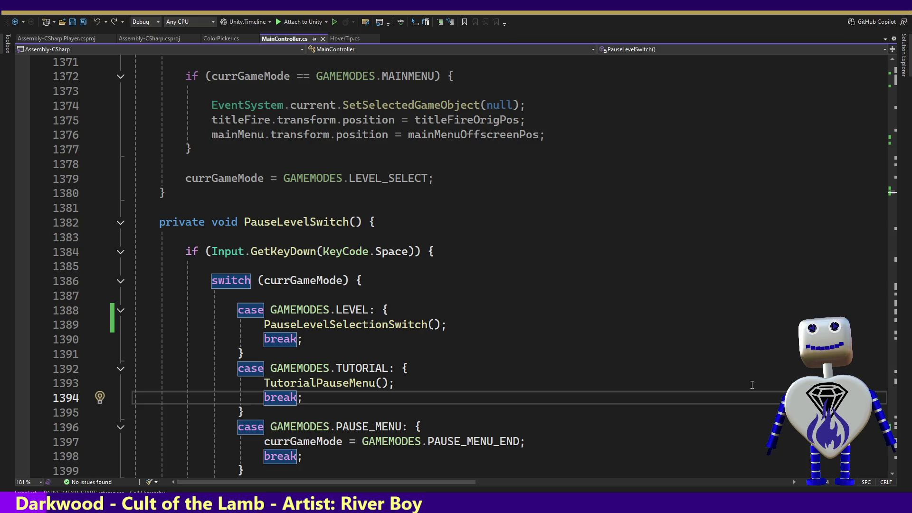
pyautogui.hotkey('alt', 'Tab')
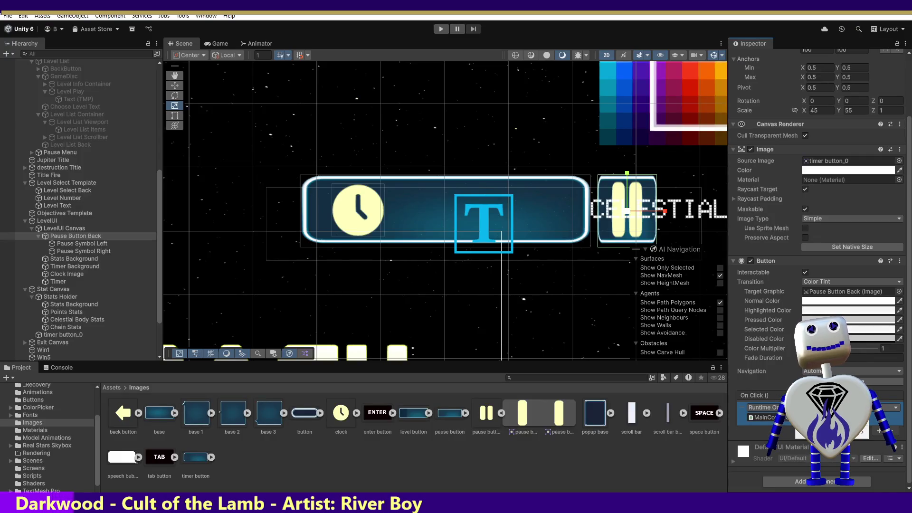
pyautogui.click(796, 417)
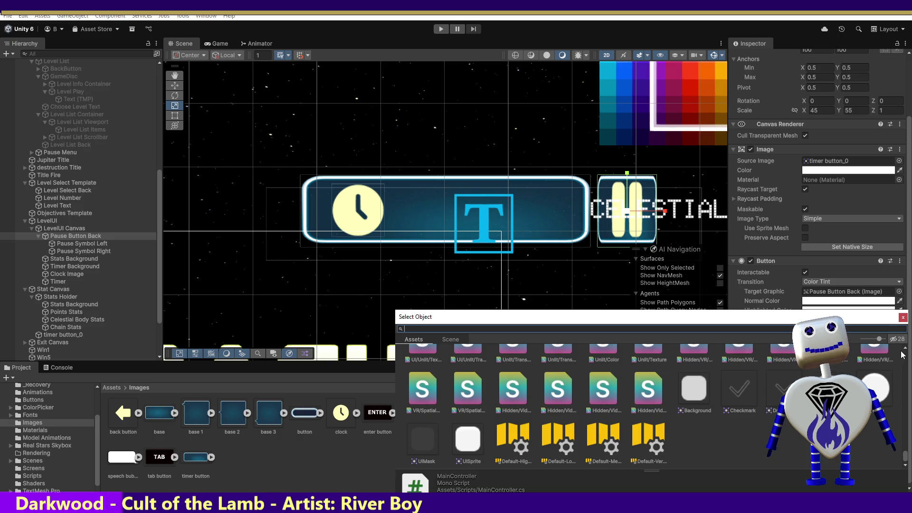
pyautogui.moveTo(905, 460); pyautogui.dragTo(907, 354)
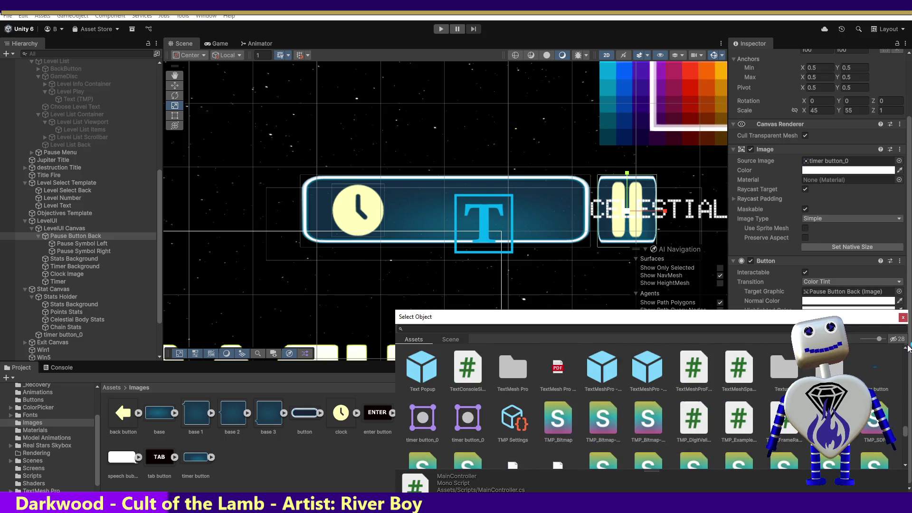
pyautogui.click(902, 316)
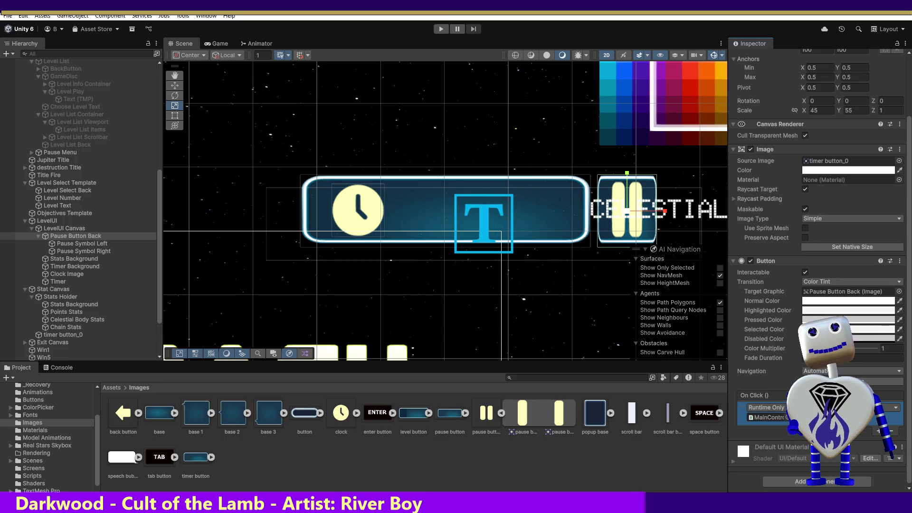
pyautogui.moveTo(158, 280)
pyautogui.mouseDown()
pyautogui.moveTo(162, 229)
pyautogui.moveTo(133, 228)
pyautogui.mouseUp()
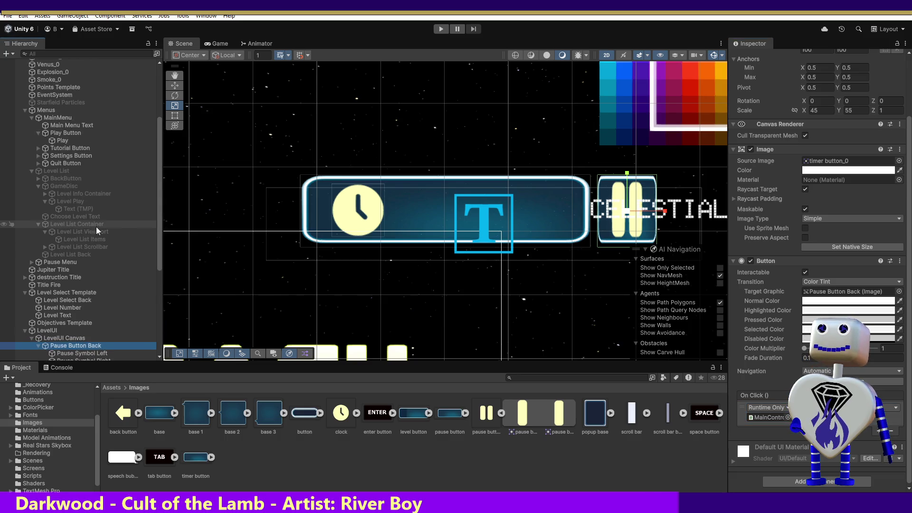
# Compare the On Click lists of Level Play, Play and Play Button.
pyautogui.click(61, 200)
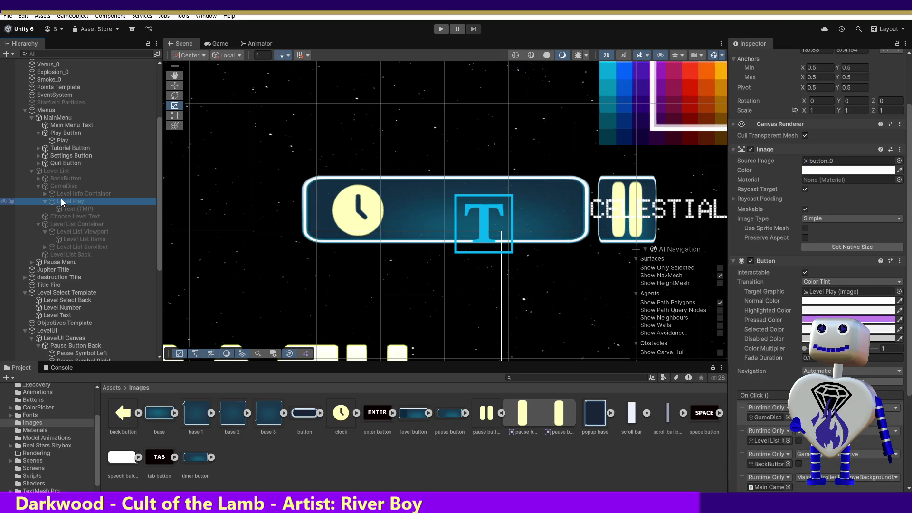
pyautogui.click(58, 141)
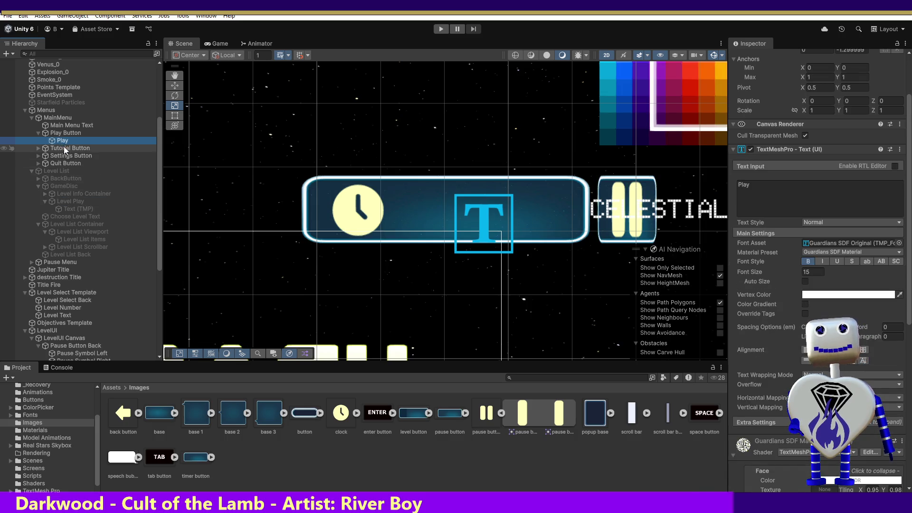
pyautogui.click(64, 134)
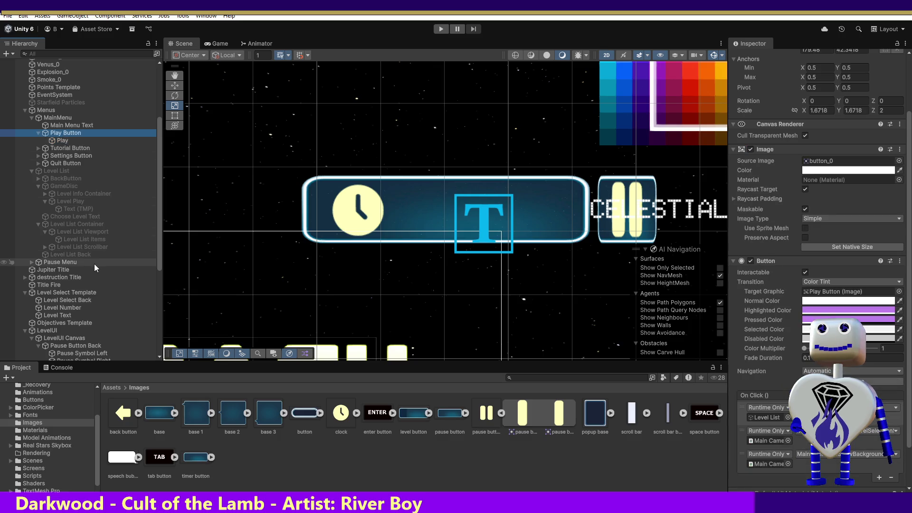
pyautogui.click(75, 202)
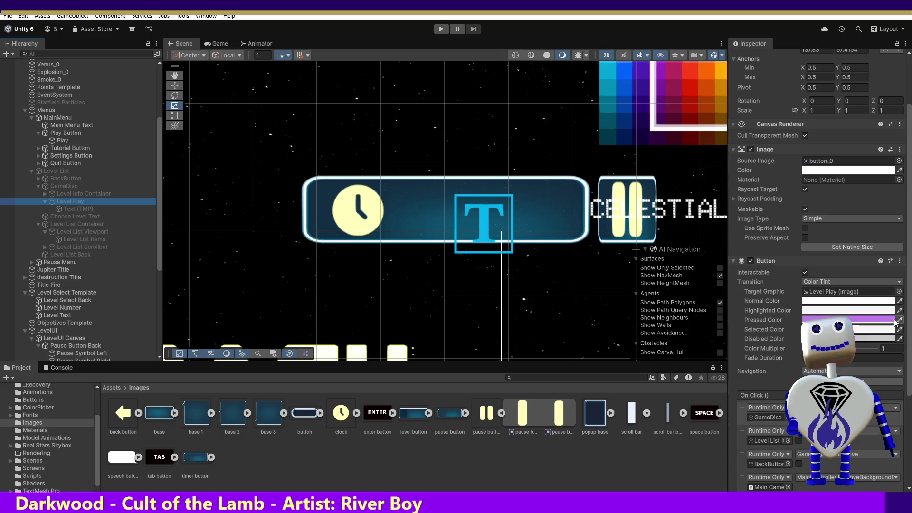
# Select the timer button_0 object under Stat Canvas.
pyautogui.moveTo(910, 337); pyautogui.dragTo(910, 425)
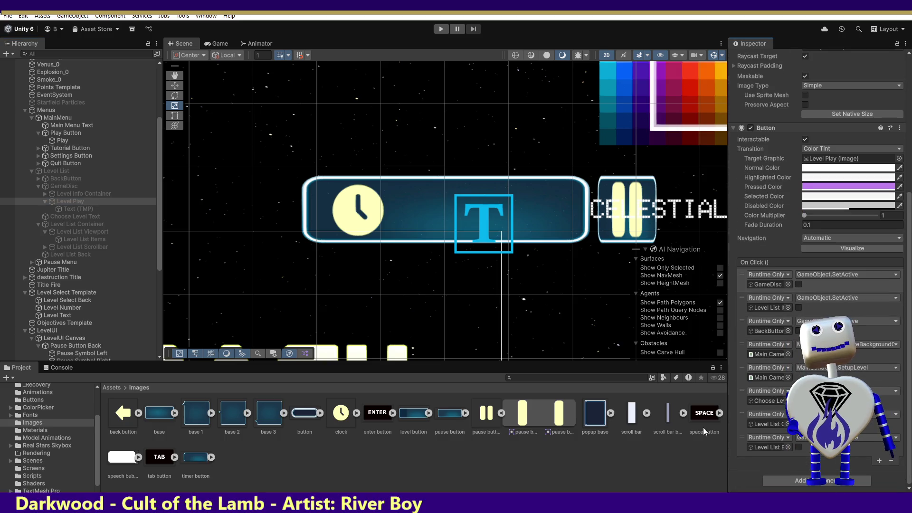
pyautogui.moveTo(158, 262); pyautogui.dragTo(109, 352)
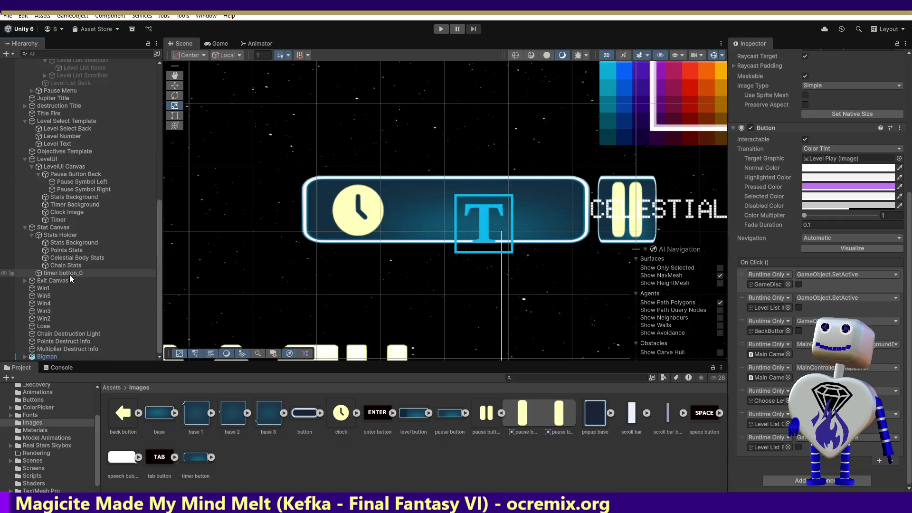
pyautogui.click(70, 275)
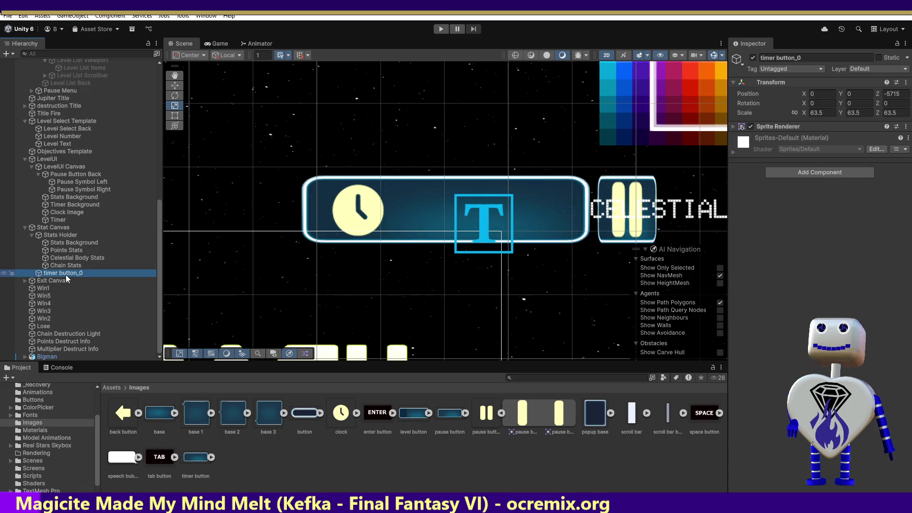
# Delete the stray timer button_0 object and select Pause Button Back.
pyautogui.rightClick(65, 276)
pyautogui.click(95, 205)
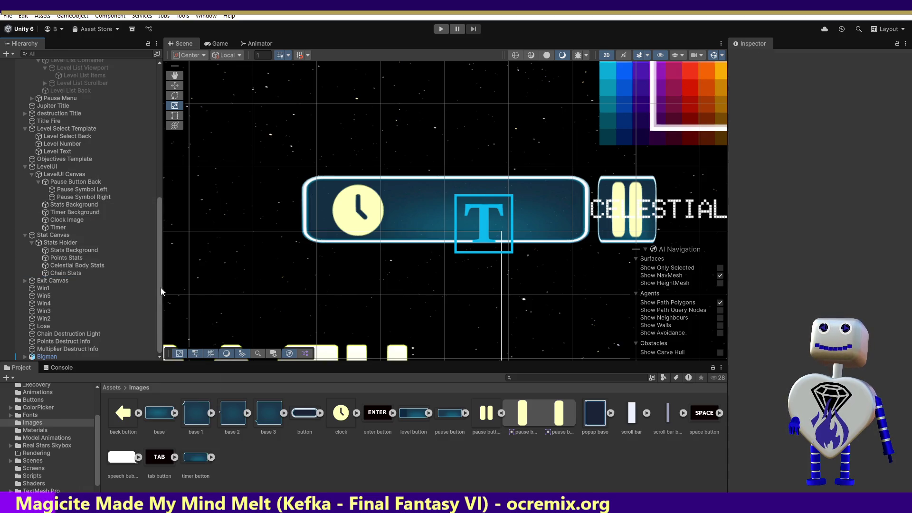
pyautogui.click(70, 184)
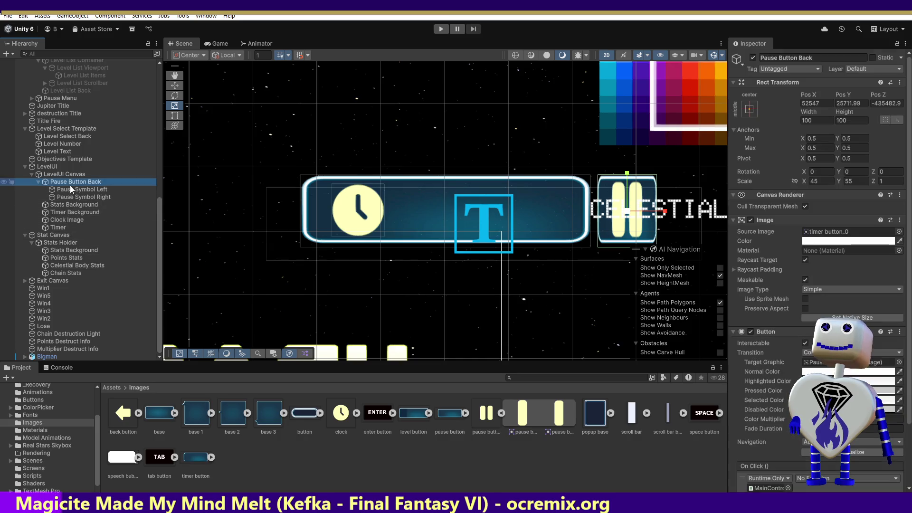
pyautogui.moveTo(159, 212); pyautogui.dragTo(157, 68)
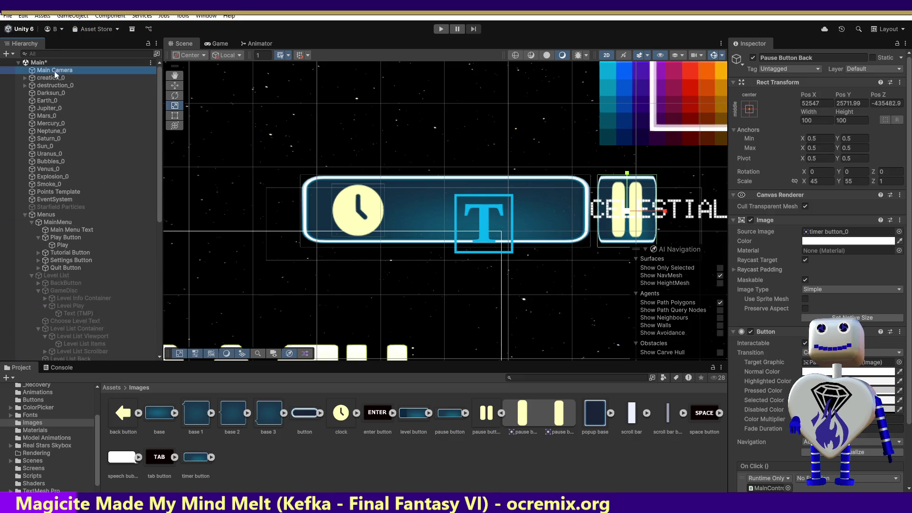
pyautogui.scroll(-3, 761, 488)
# Make Main Camera's PauseLevelSelectionSwitch() the On Click call, then enter Play mode.
pyautogui.moveTo(761, 488); pyautogui.dragTo(761, 417)
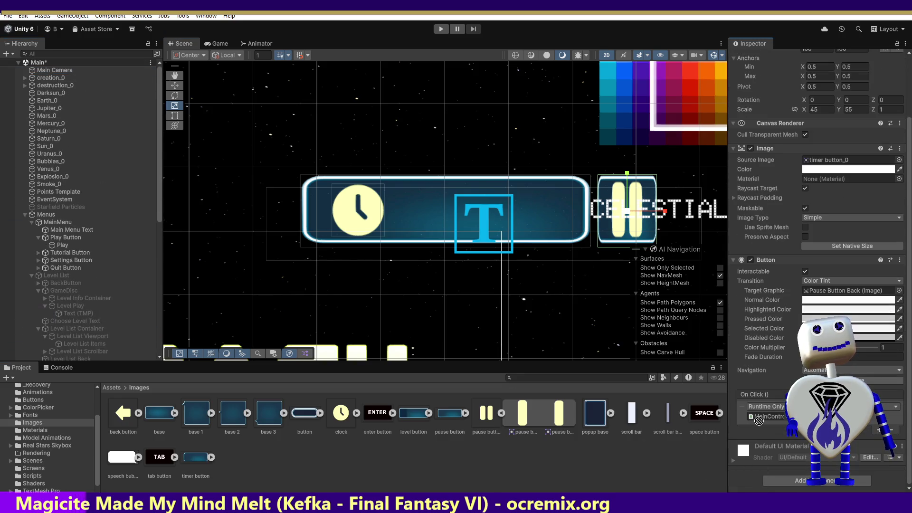
pyautogui.click(855, 407)
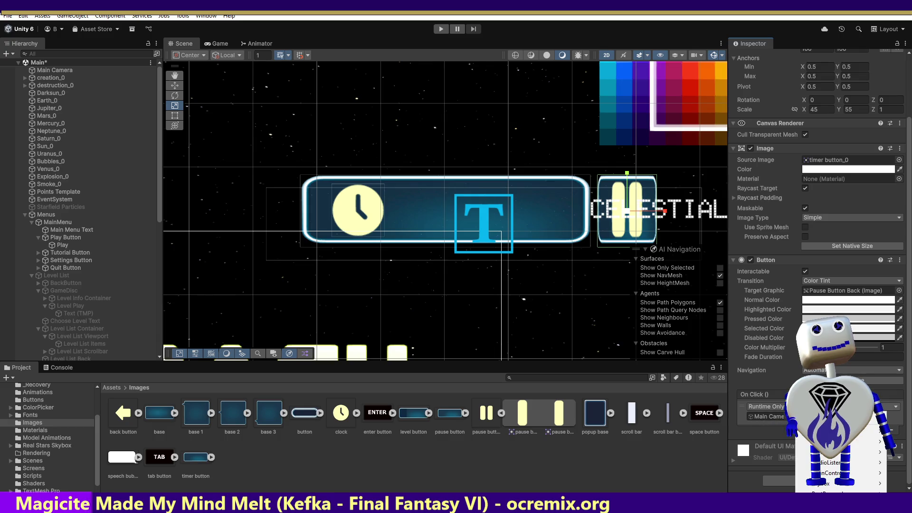
pyautogui.moveTo(836, 430)
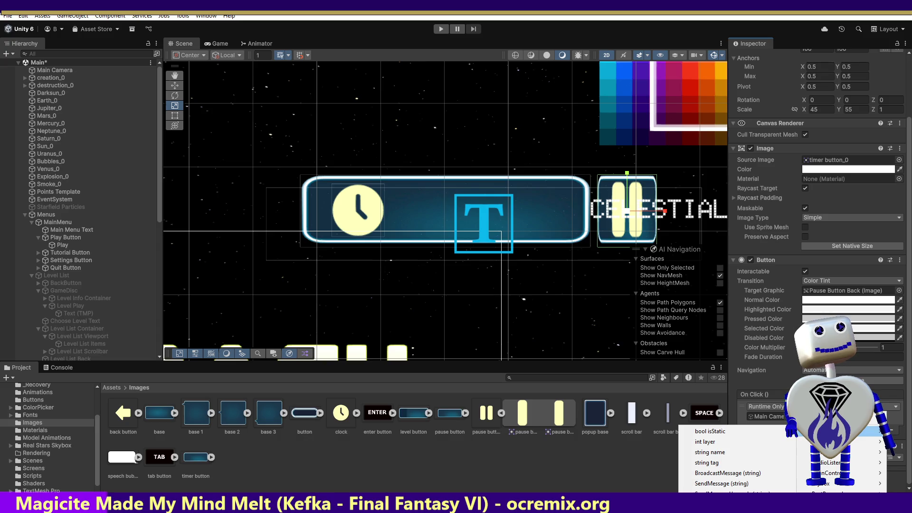
pyautogui.moveTo(836, 473)
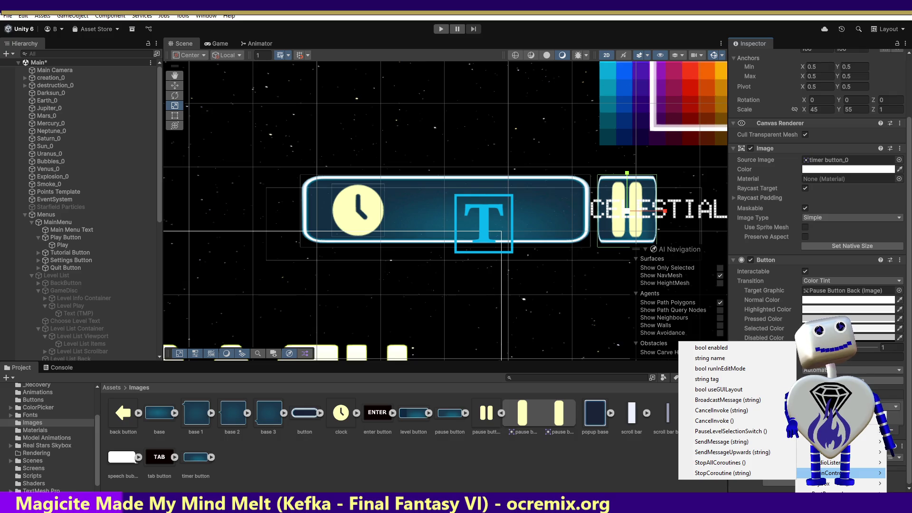
pyautogui.click(747, 431)
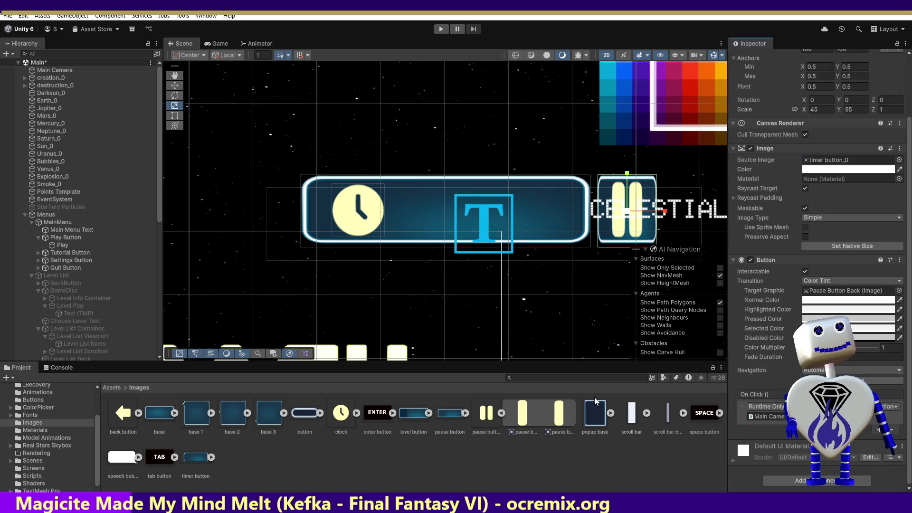
pyautogui.click(441, 29)
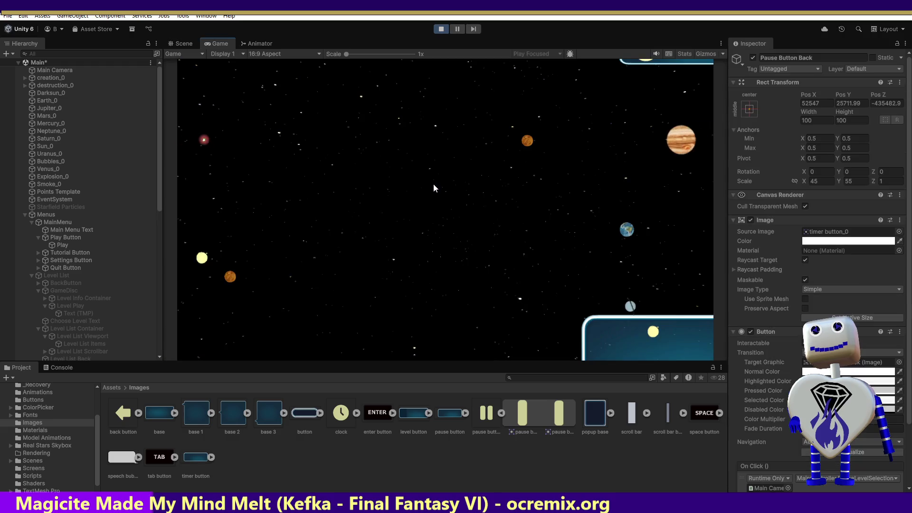
# Start the Skill Challenge level from the game's level list.
pyautogui.click(462, 189)
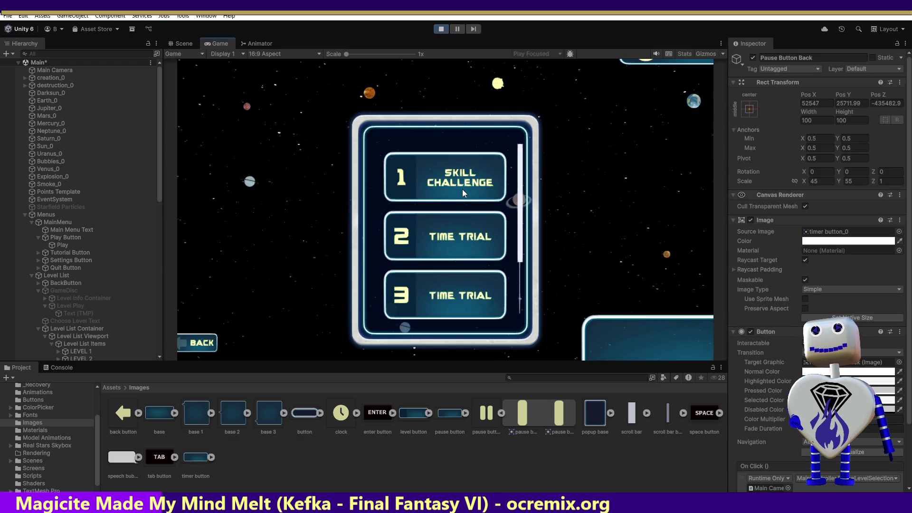
pyautogui.click(462, 186)
pyautogui.click(647, 228)
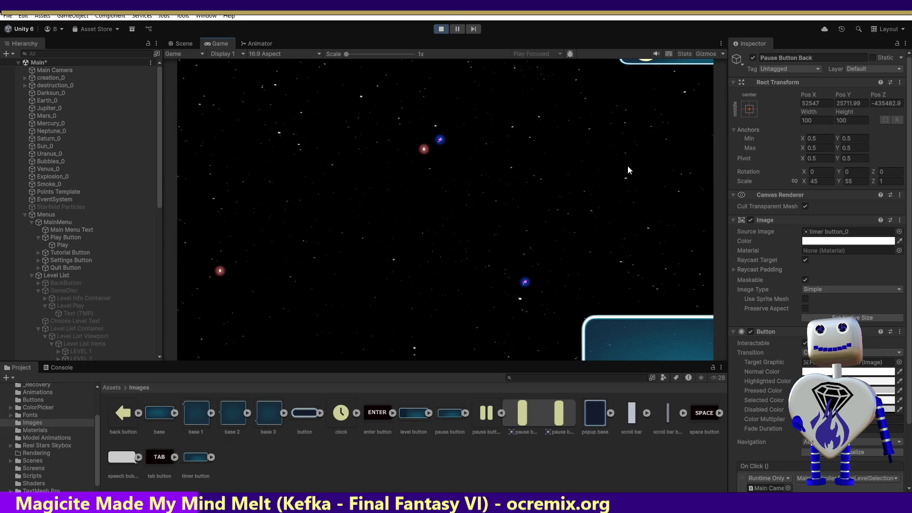
# Select Pause Button Back in the Scene view and switch to the Move tool.
pyautogui.click(190, 43)
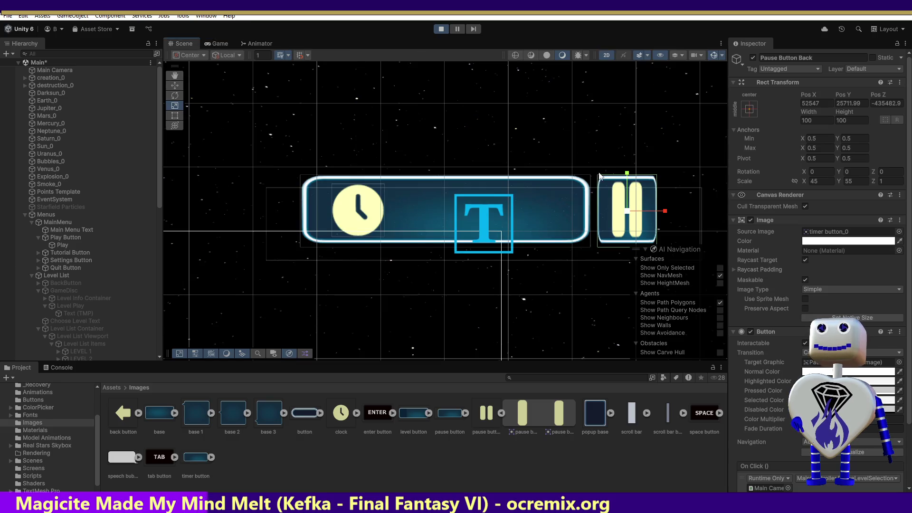
pyautogui.click(605, 210)
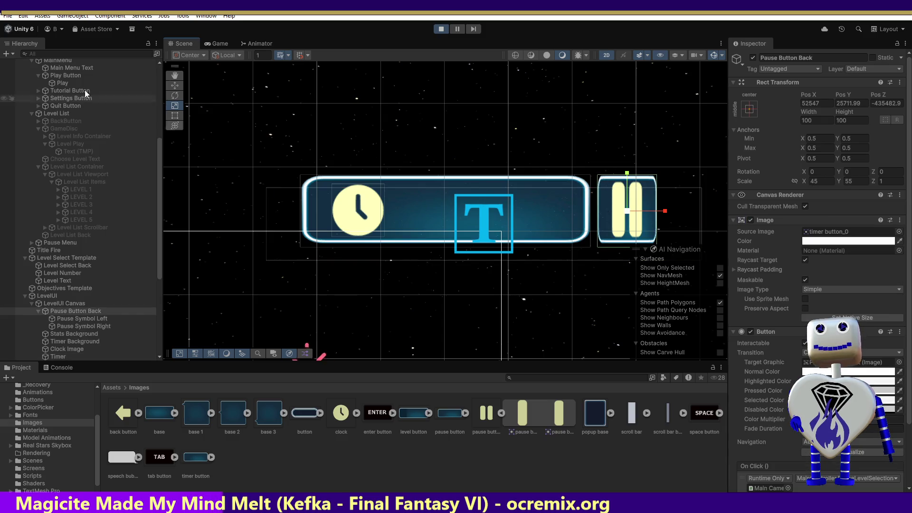
pyautogui.click(223, 43)
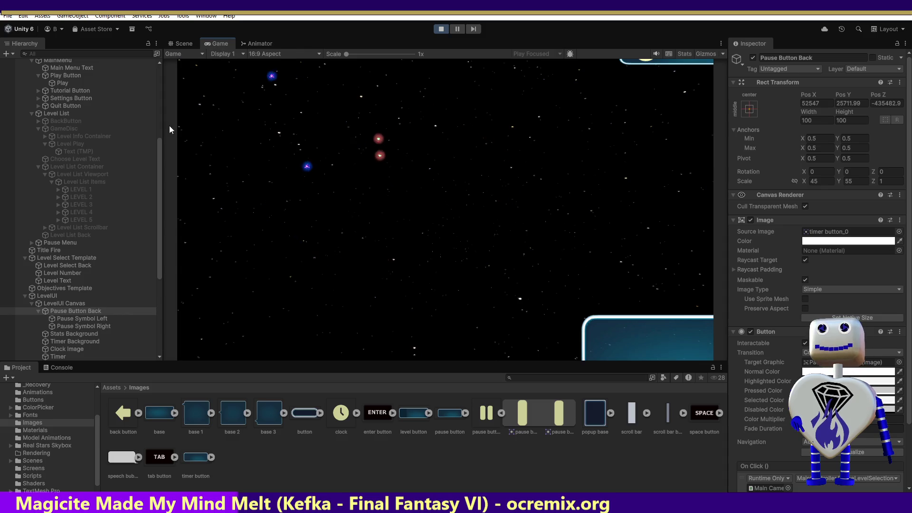
pyautogui.click(182, 43)
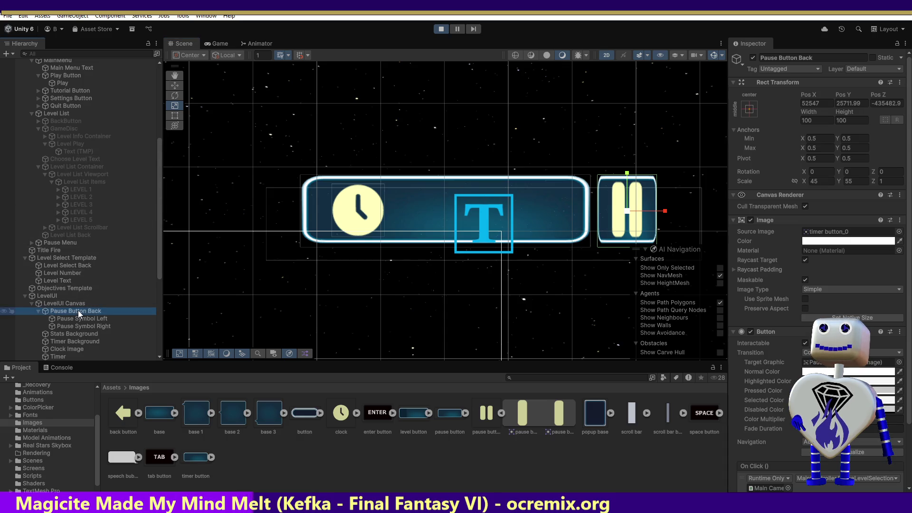
pyautogui.click(174, 84)
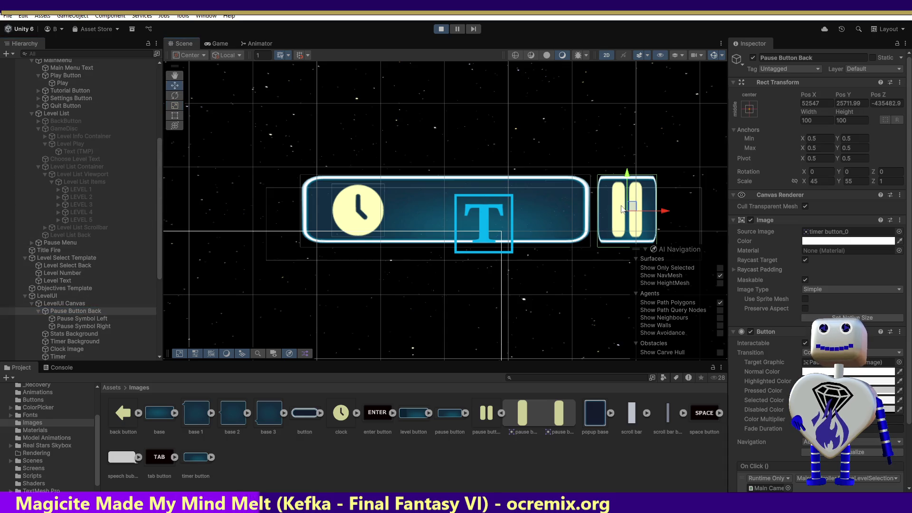
# Move the pause button into camera view, confirm it opens the PAUSE menu, then stop playing.
pyautogui.moveTo(621, 208); pyautogui.dragTo(368, 349)
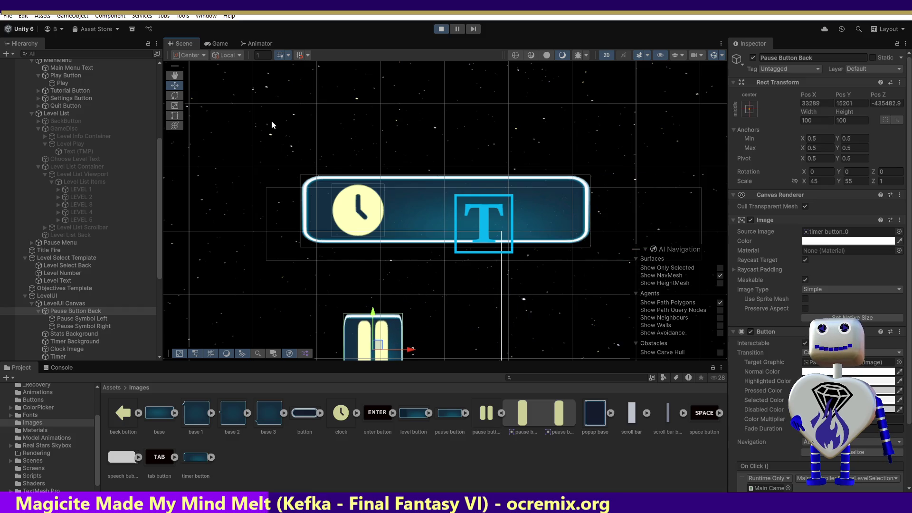
pyautogui.click(221, 44)
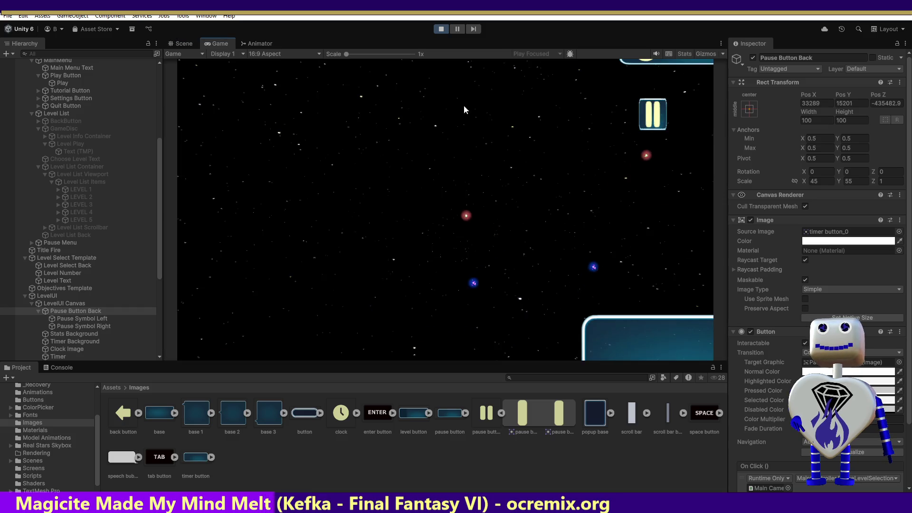
pyautogui.click(649, 114)
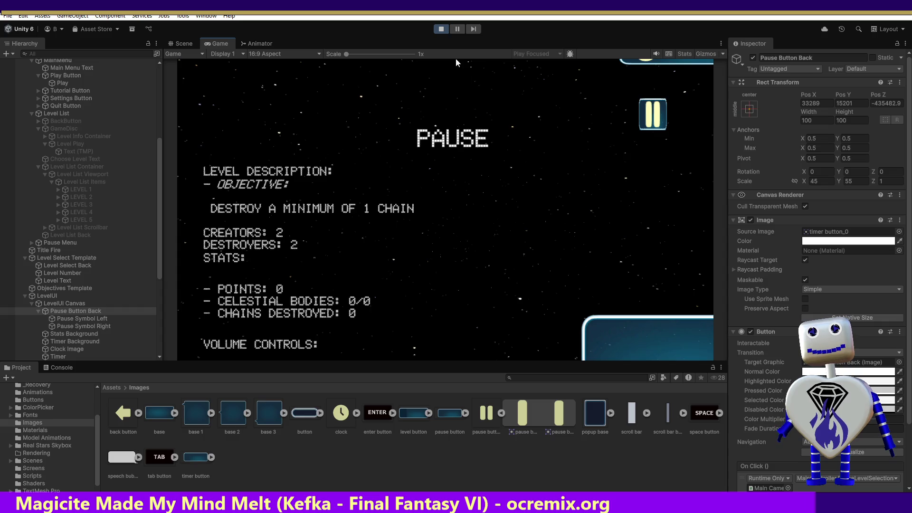
pyautogui.click(440, 30)
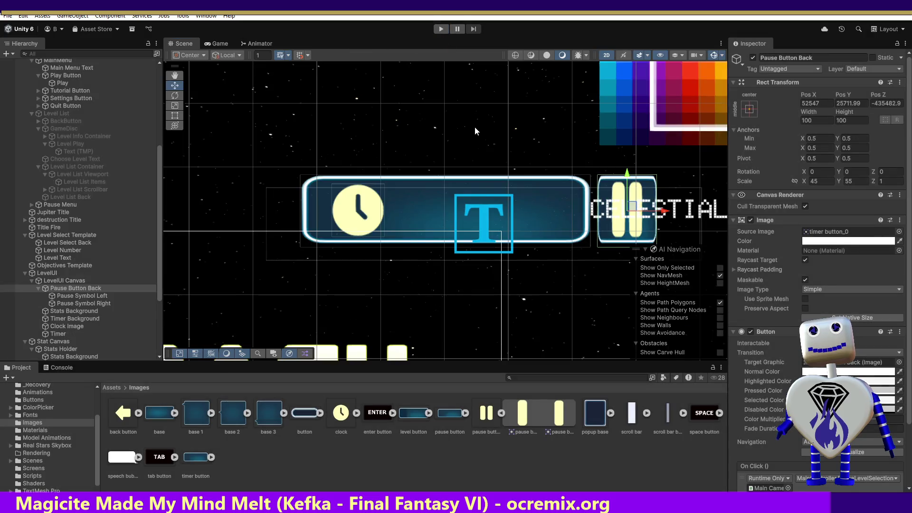
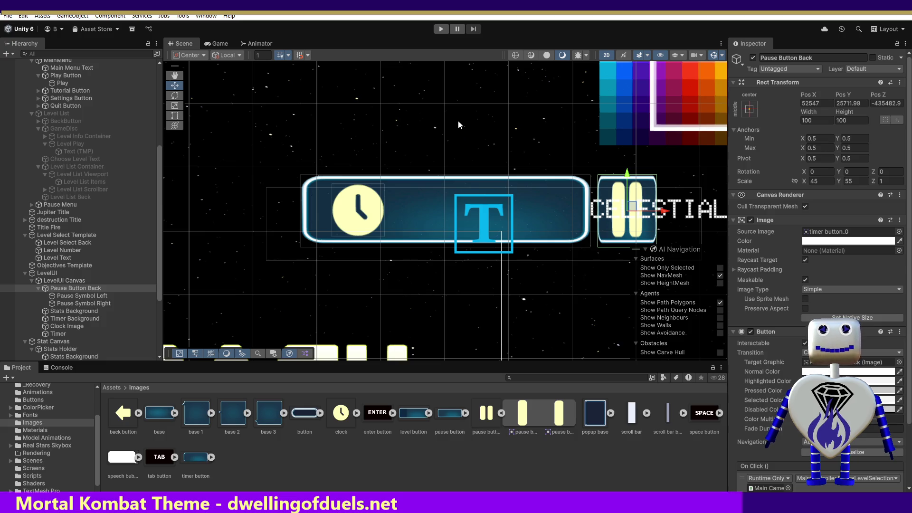
# Pan and zoom the Scene view to bring the CRASH title into view.
pyautogui.click(179, 79)
pyautogui.moveTo(294, 144); pyautogui.dragTo(458, 100)
pyautogui.moveTo(417, 249)
pyautogui.mouseDown()
pyautogui.moveTo(389, 202)
pyautogui.moveTo(379, 238)
pyautogui.mouseUp()
pyautogui.scroll(-1, 388, 202)
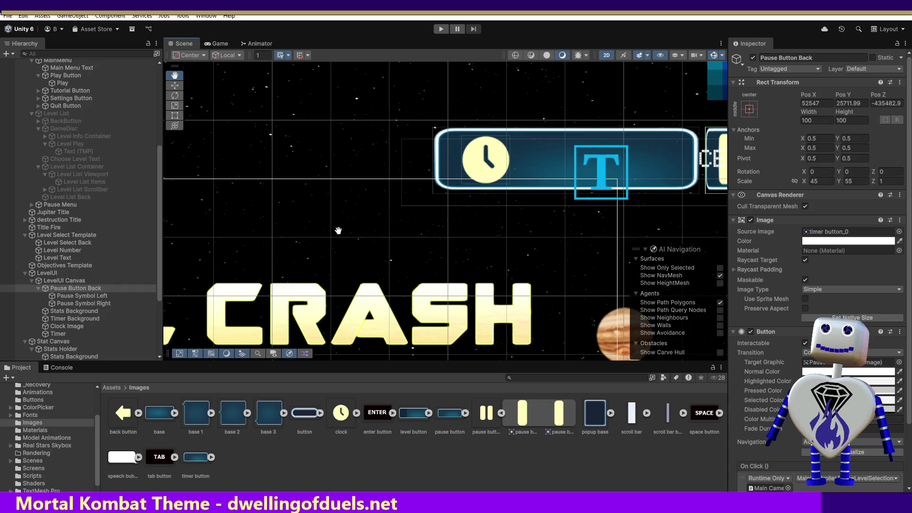
pyautogui.scroll(-1, 319, 239)
pyautogui.scroll(-2, 316, 247)
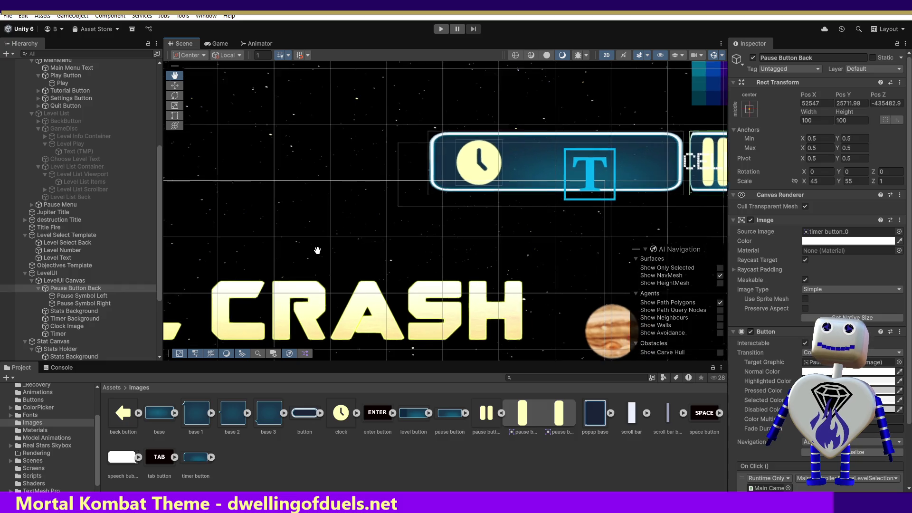
pyautogui.scroll(1, 316, 252)
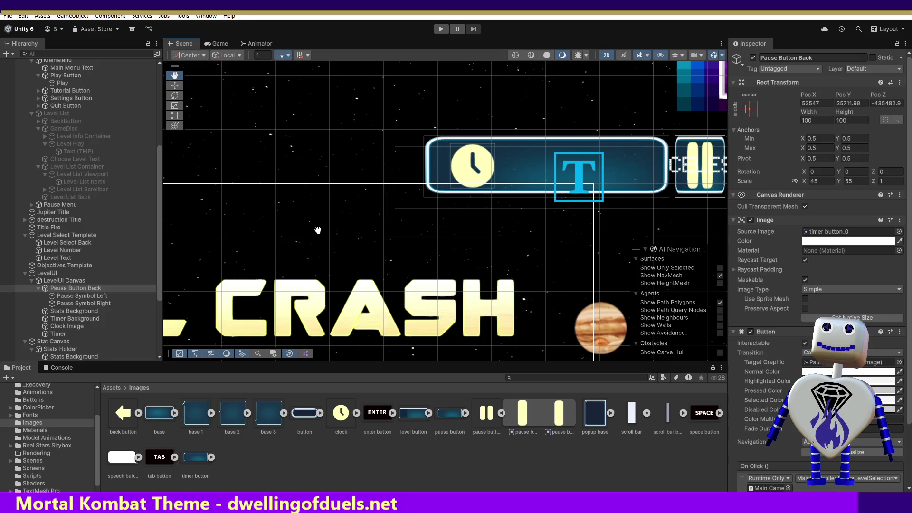
pyautogui.moveTo(161, 155); pyautogui.dragTo(158, 63)
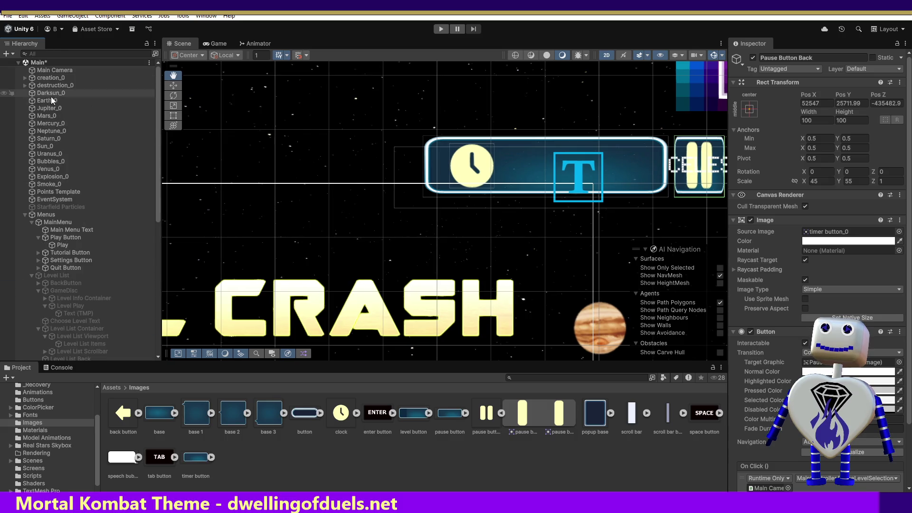
# Frame the Main Camera, save the Main scene, and select Pause Button Back.
pyautogui.doubleClick(47, 73)
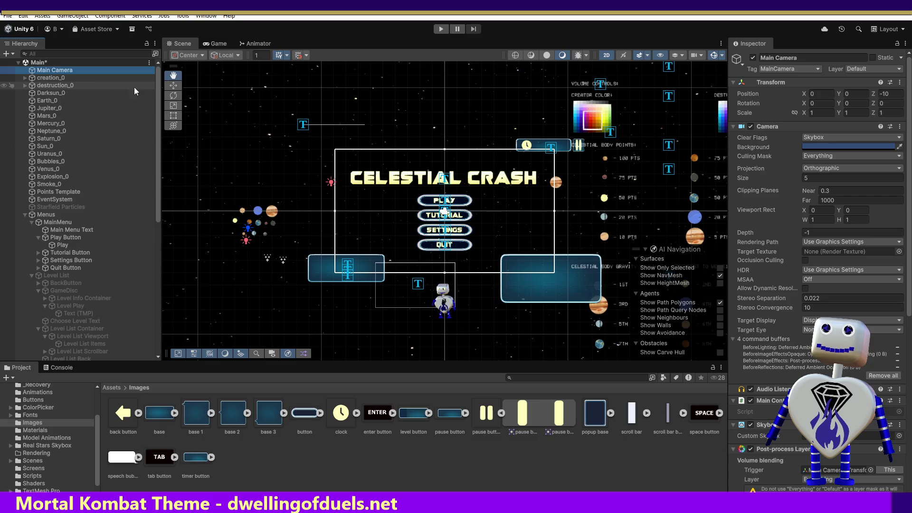
pyautogui.hotkey('ctrl', 's')
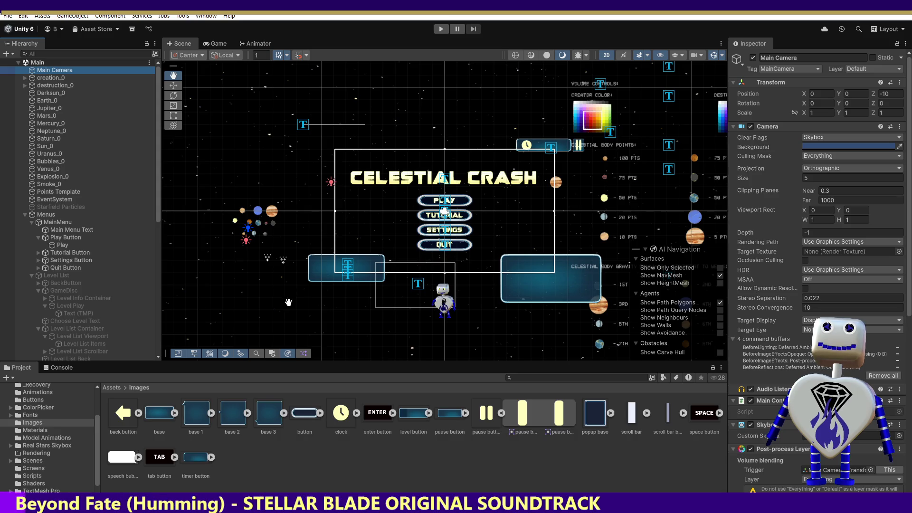
pyautogui.moveTo(159, 211); pyautogui.dragTo(166, 350)
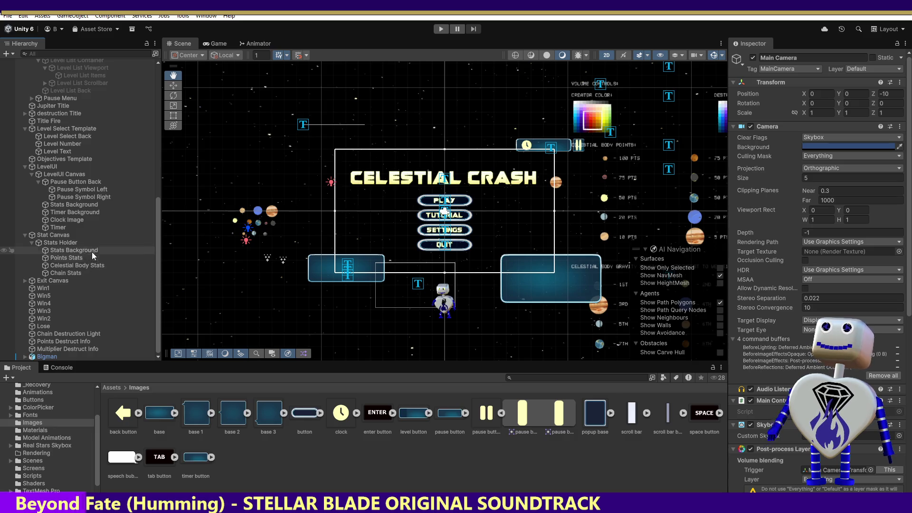
pyautogui.click(72, 181)
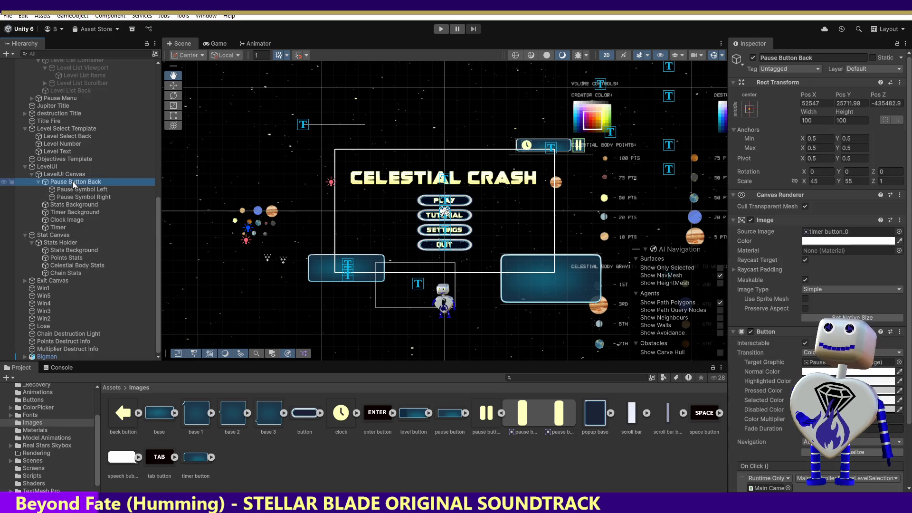
pyautogui.click(69, 175)
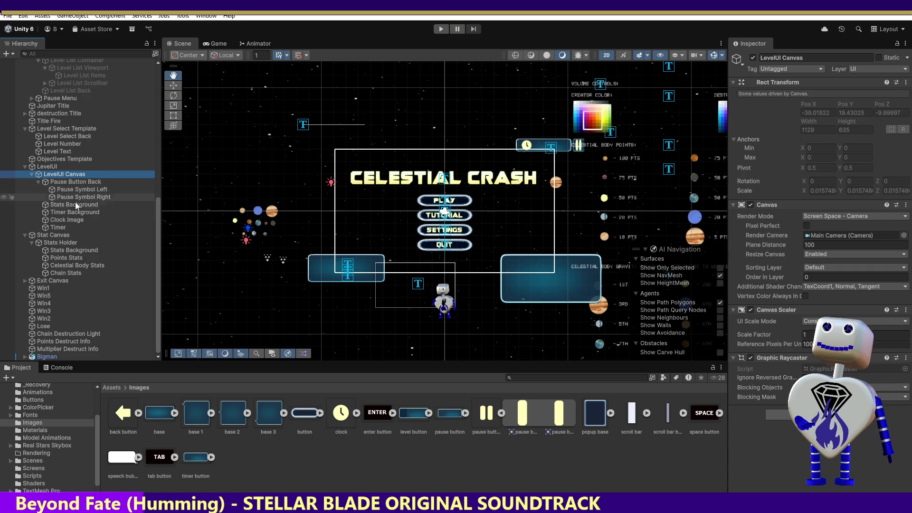
pyautogui.click(58, 236)
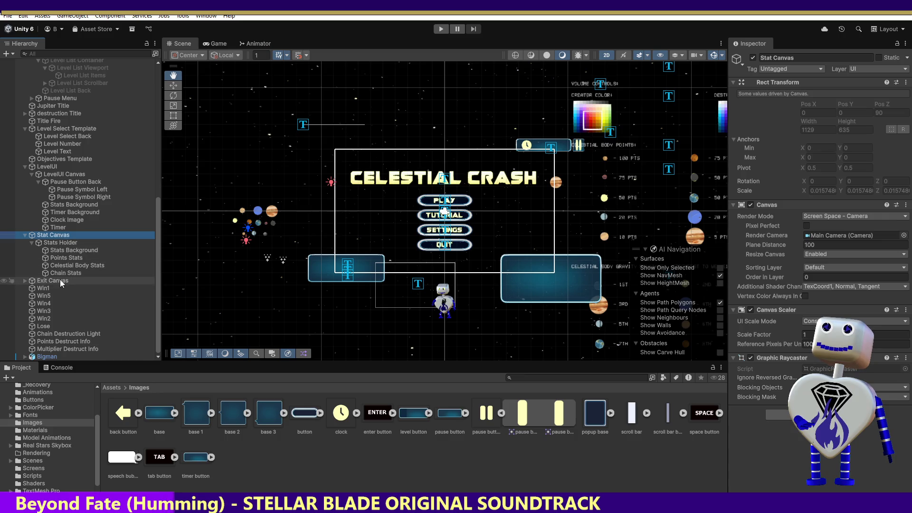
pyautogui.click(51, 167)
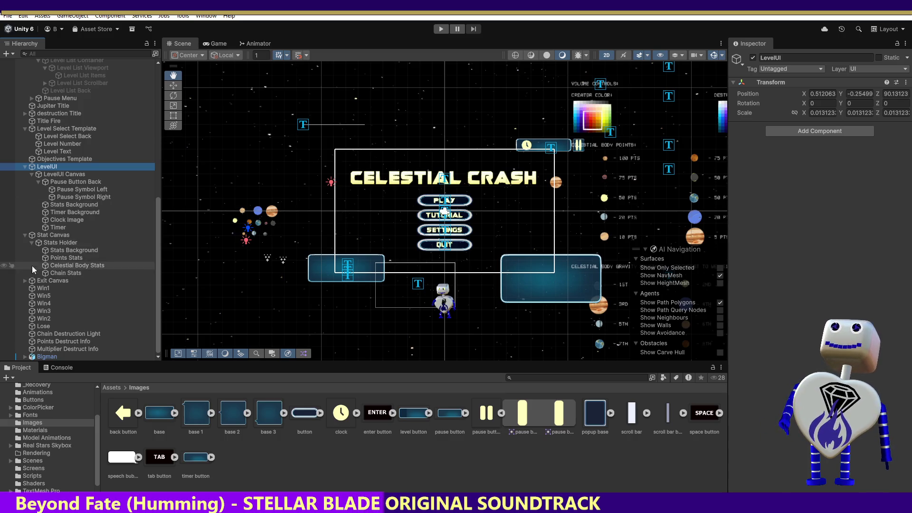
pyautogui.click(50, 235)
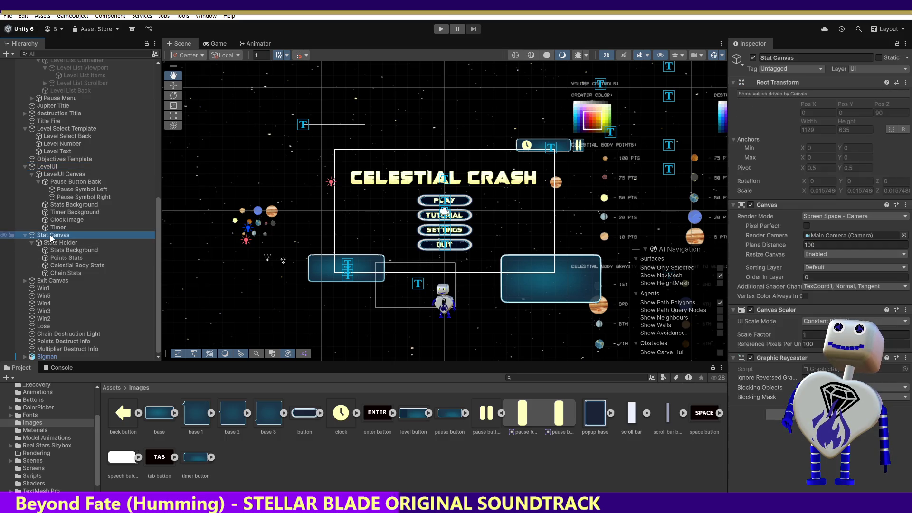
pyautogui.click(49, 241)
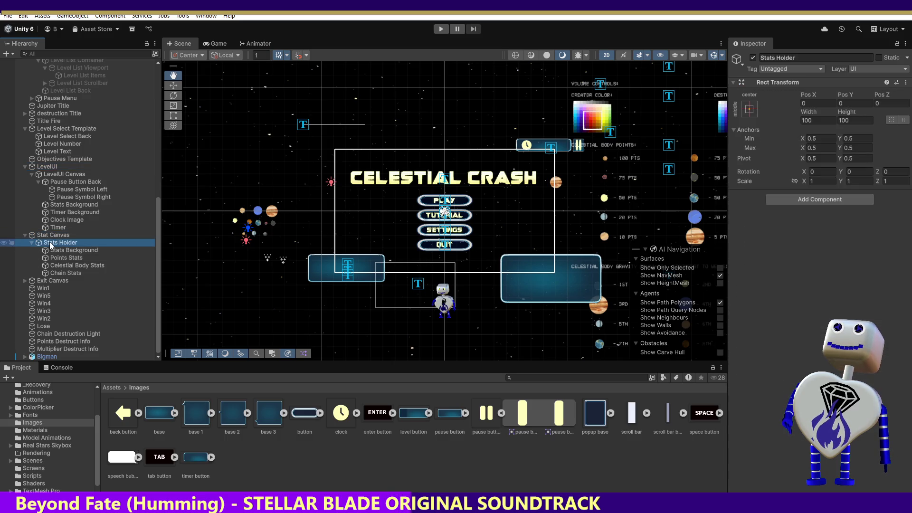
pyautogui.click(67, 250)
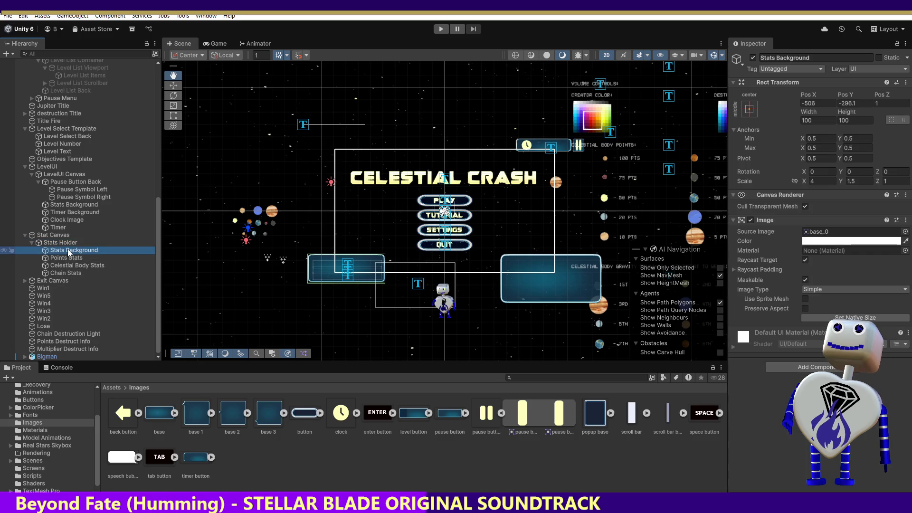
# Slide Stats Background left along X with the Move tool to Pos X 23075.
pyautogui.click(67, 203)
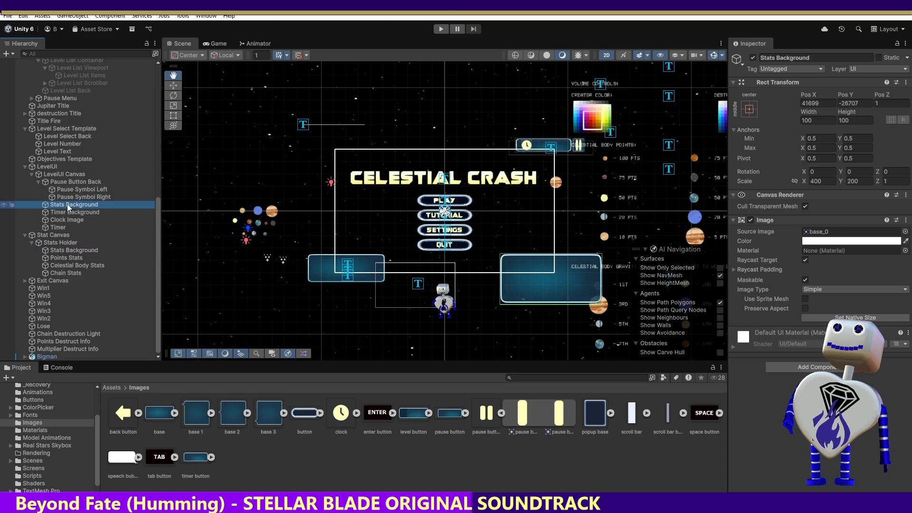
pyautogui.click(173, 86)
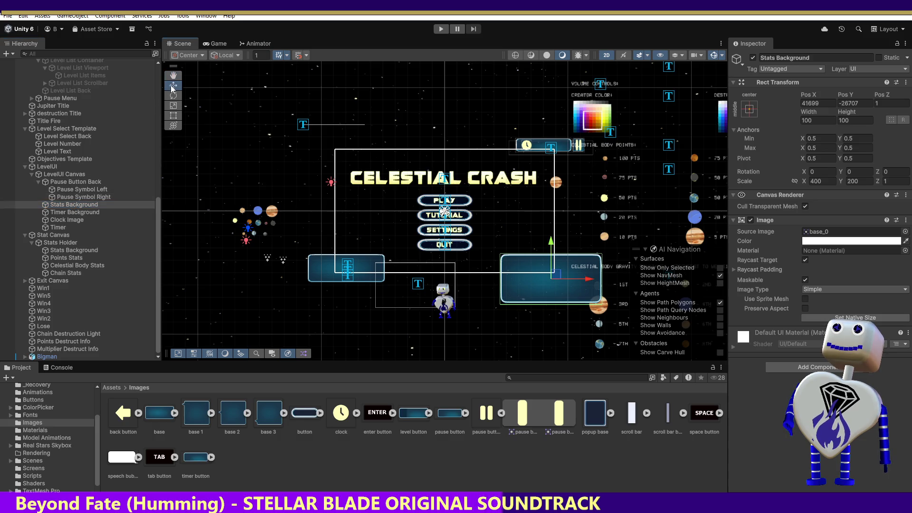
pyautogui.moveTo(557, 276); pyautogui.dragTo(506, 241)
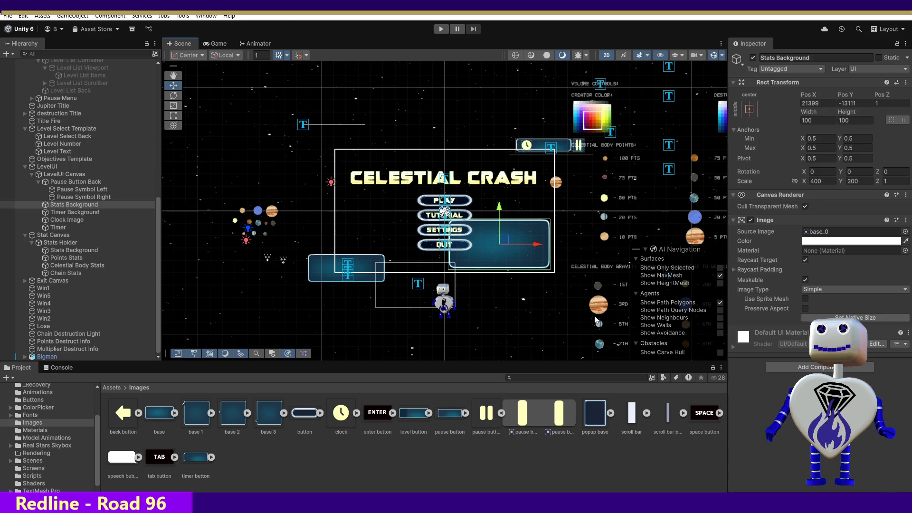
pyautogui.moveTo(522, 247); pyautogui.dragTo(574, 282)
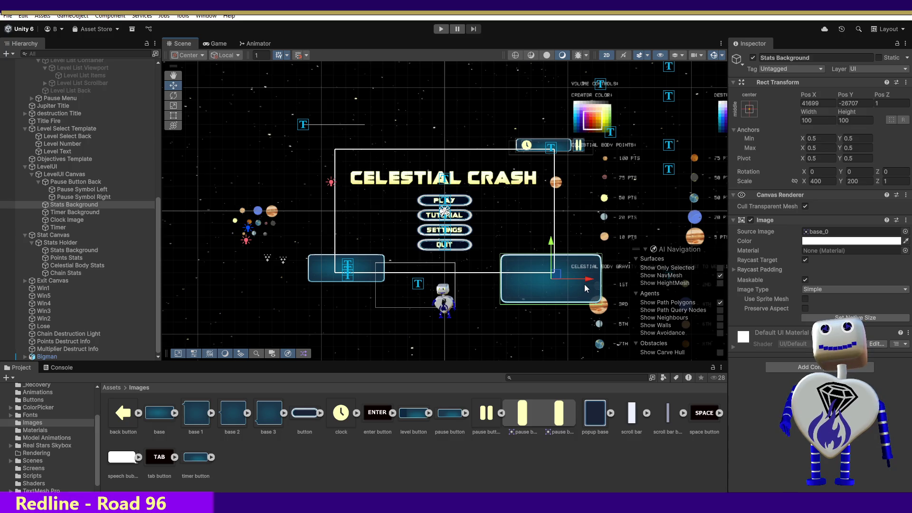
pyautogui.moveTo(584, 285); pyautogui.dragTo(543, 282)
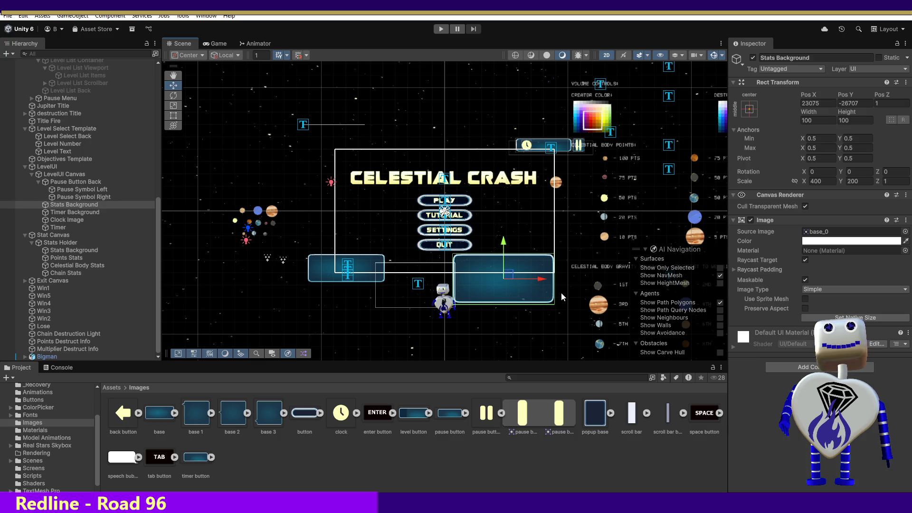
pyautogui.click(860, 181)
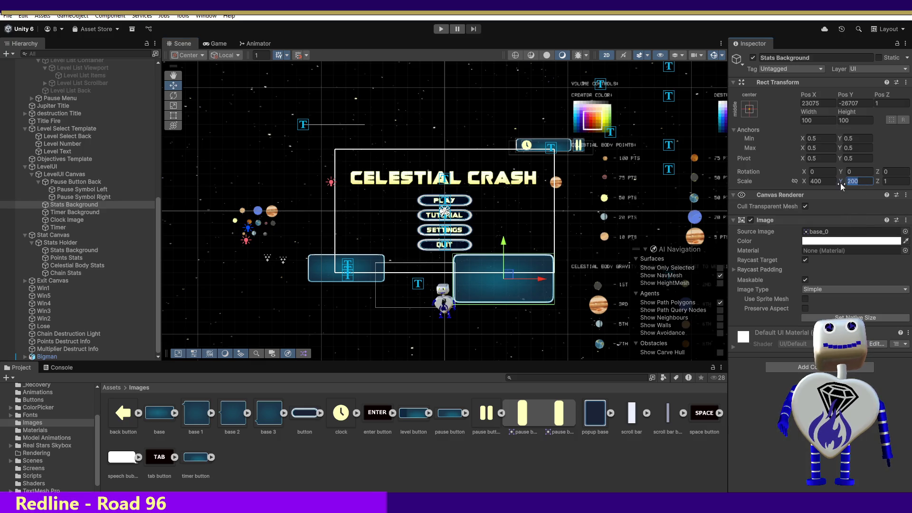
# Change the Stats Background Scale Y from 50 to 75, giving a 400 × 75 panel.
pyautogui.write('50')
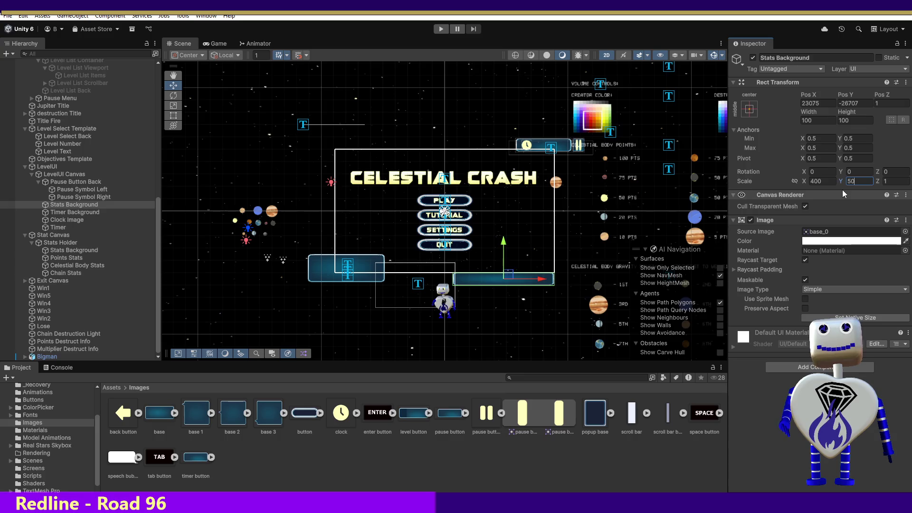
pyautogui.write('200')
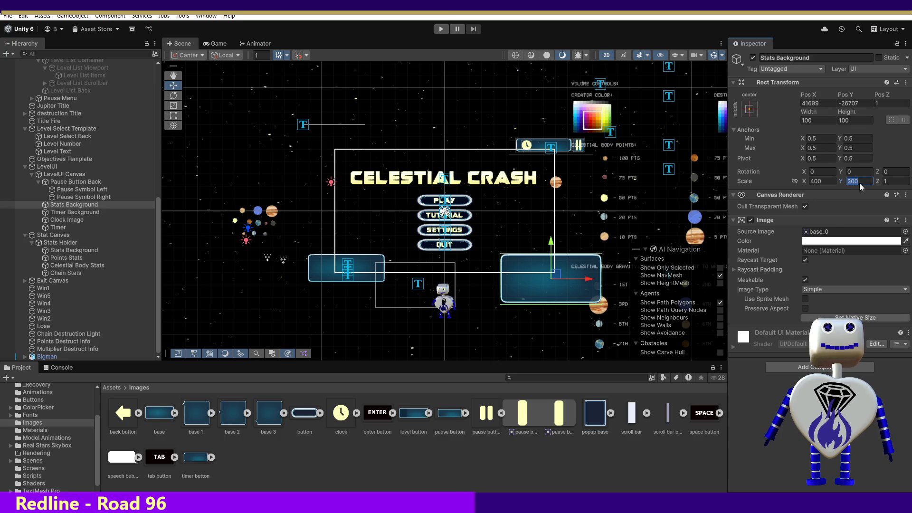
pyautogui.write('50')
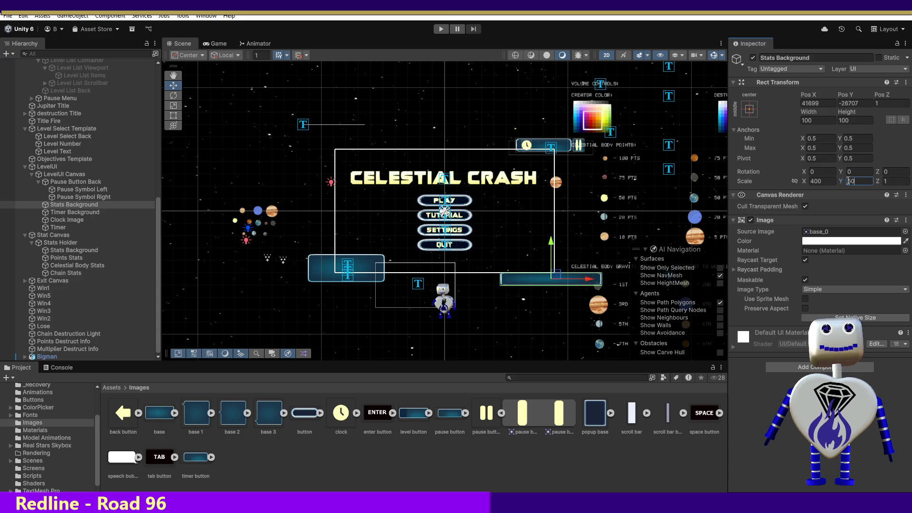
pyautogui.press('Return')
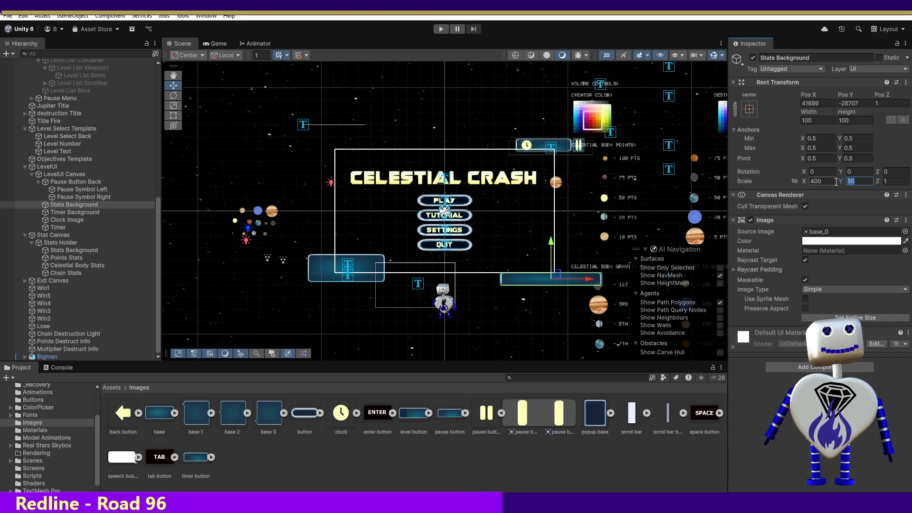
pyautogui.write('75')
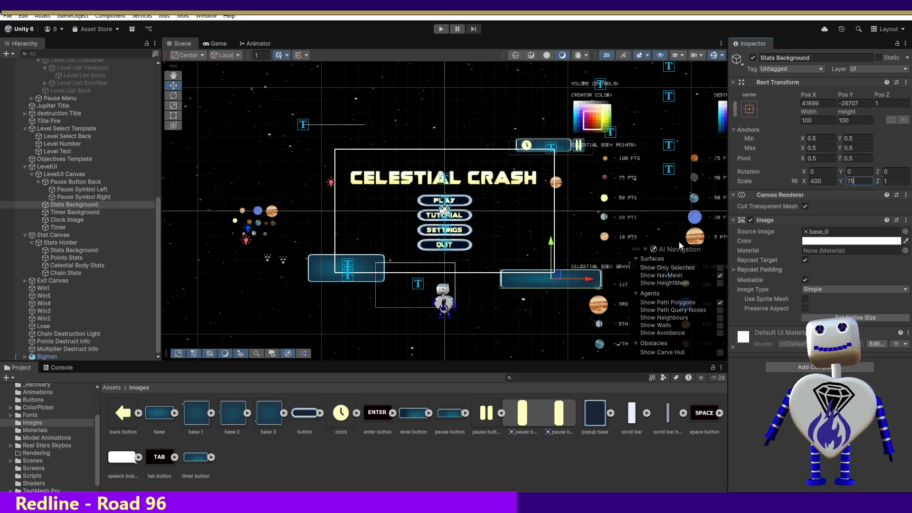
pyautogui.click(817, 103)
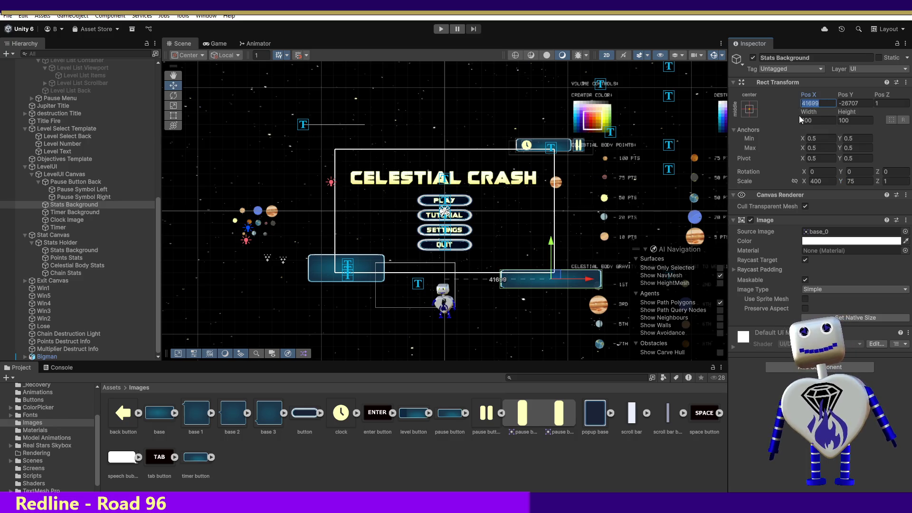
# Raise Stats Background slightly to Pos Y -20934, keeping Pos X at 41699.
pyautogui.click(557, 277)
pyautogui.moveTo(556, 276)
pyautogui.mouseDown()
pyautogui.moveTo(440, 276)
pyautogui.moveTo(439, 261)
pyautogui.mouseUp()
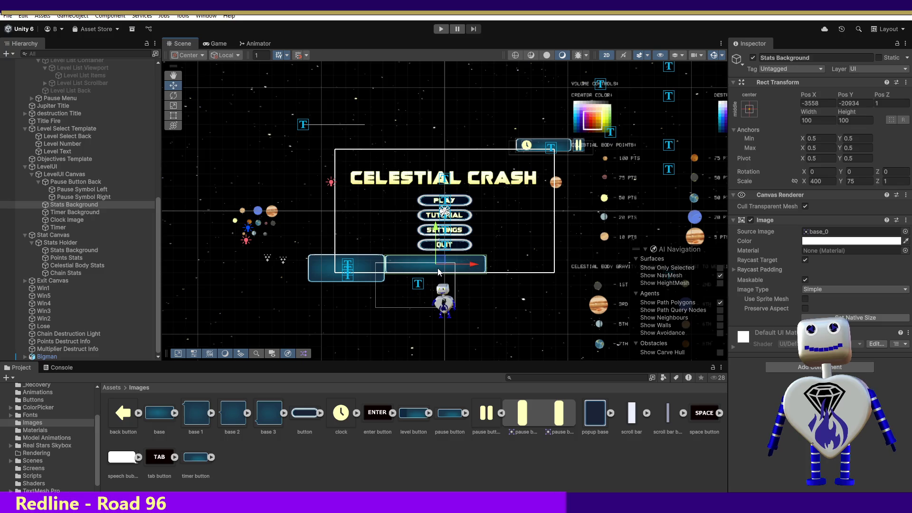
pyautogui.moveTo(821, 103); pyautogui.dragTo(792, 102)
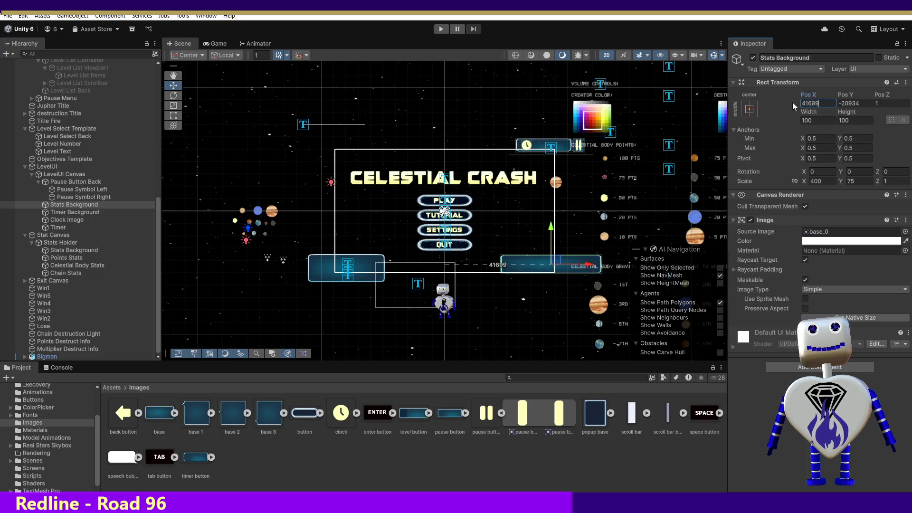
pyautogui.moveTo(779, 137)
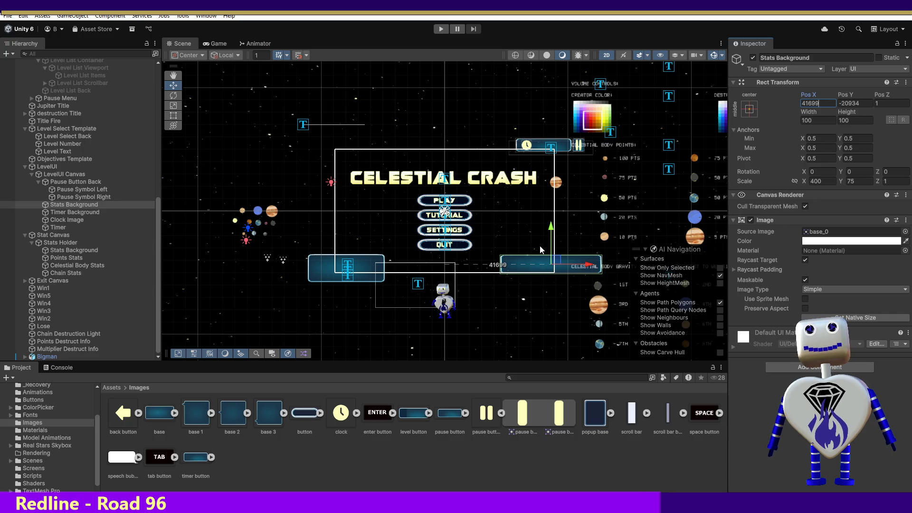
pyautogui.click(312, 268)
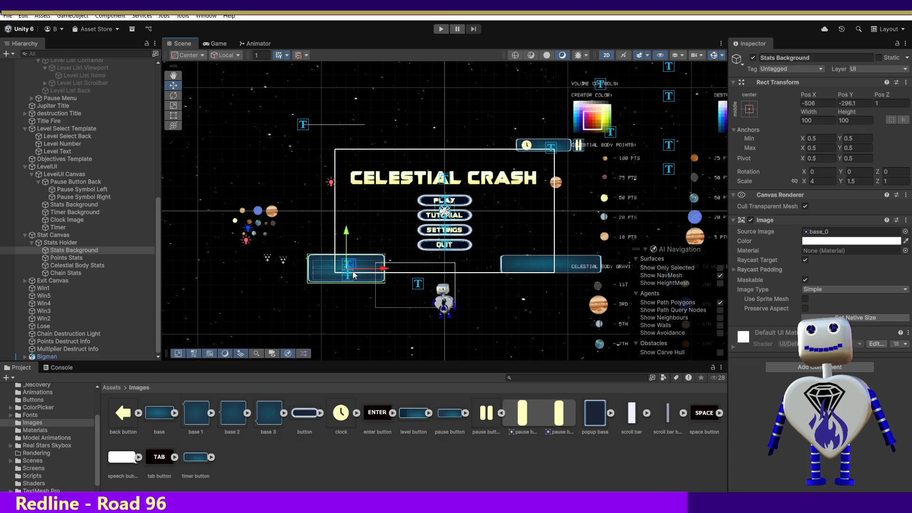
# Move the Stats Holder group up and right to position 154, 66.
pyautogui.click(57, 243)
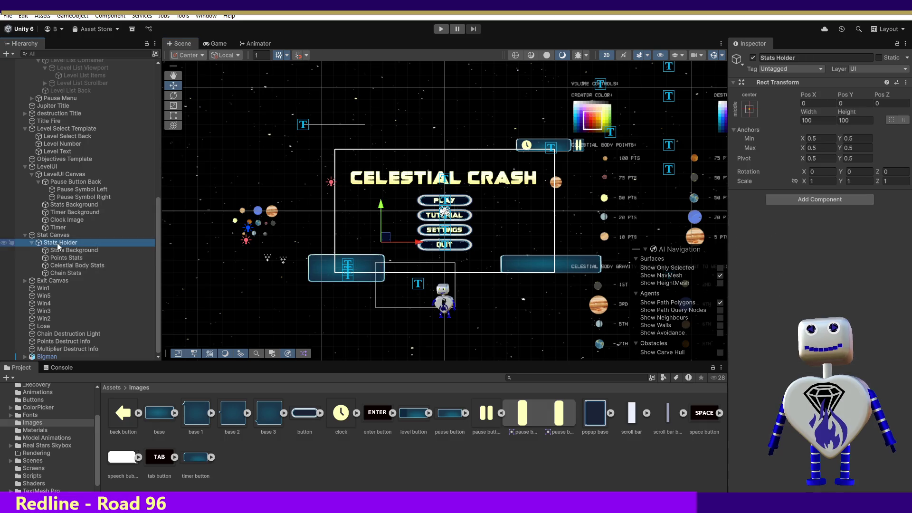
pyautogui.click(59, 257)
pyautogui.click(60, 264)
pyautogui.click(62, 273)
pyautogui.click(65, 243)
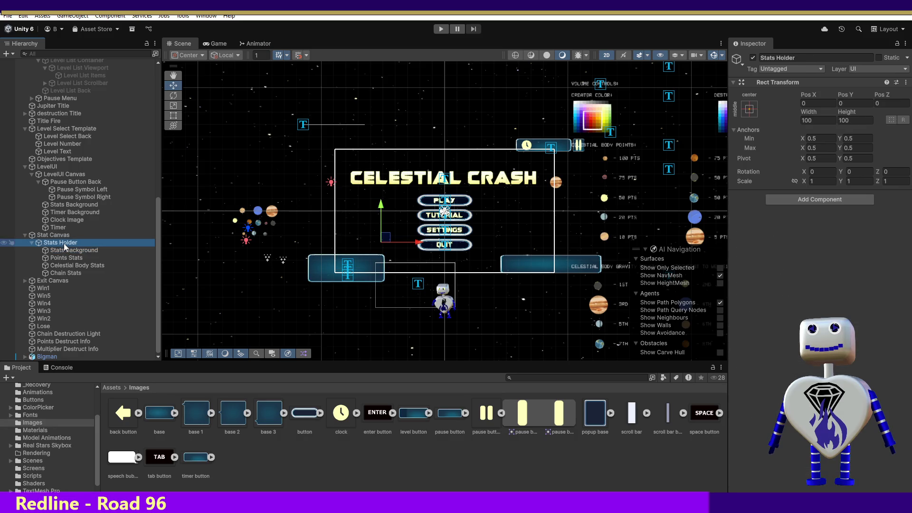
pyautogui.click(53, 235)
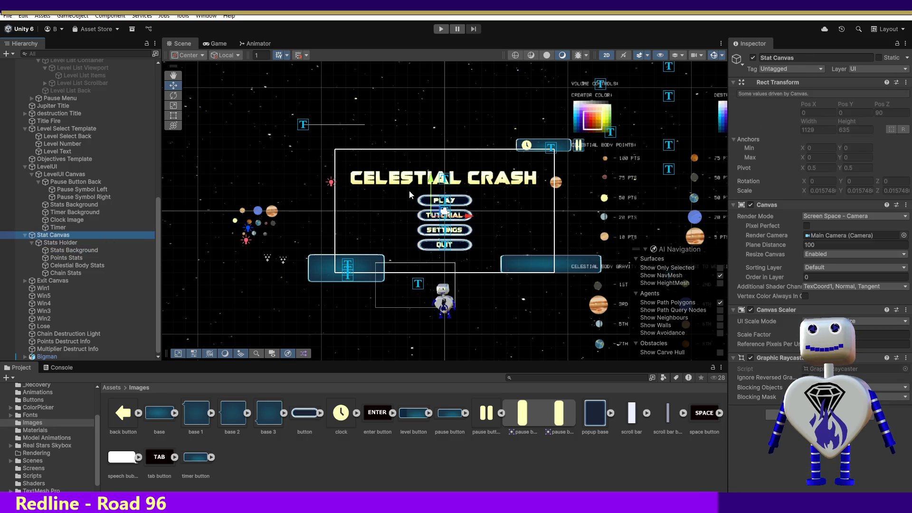
pyautogui.click(439, 209)
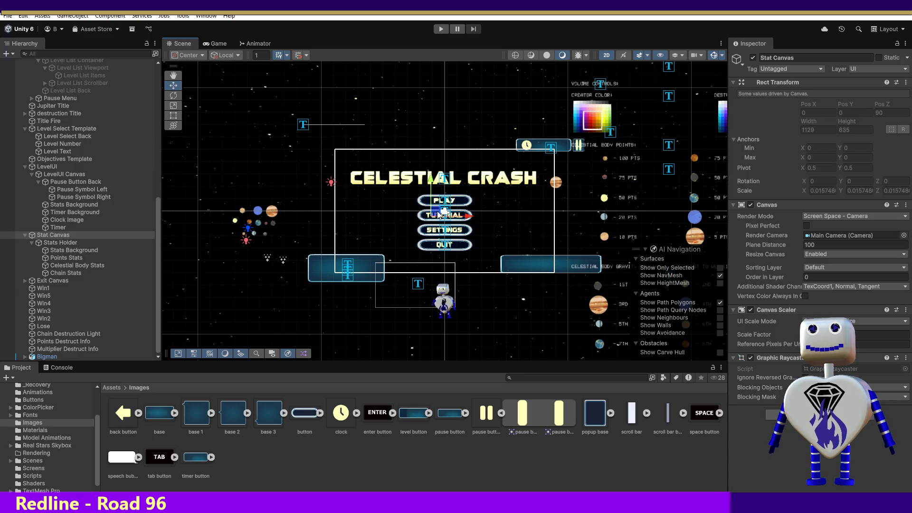
pyautogui.click(63, 242)
pyautogui.moveTo(387, 238); pyautogui.dragTo(418, 226)
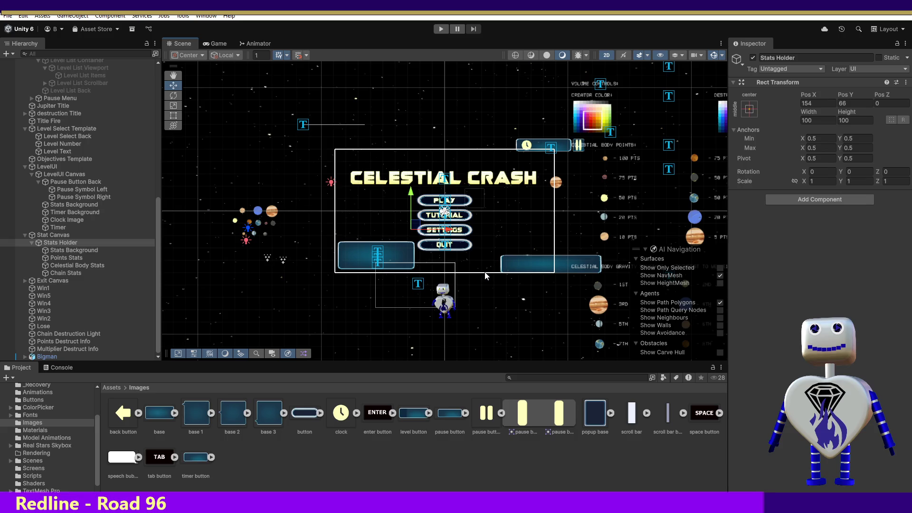
pyautogui.click(562, 263)
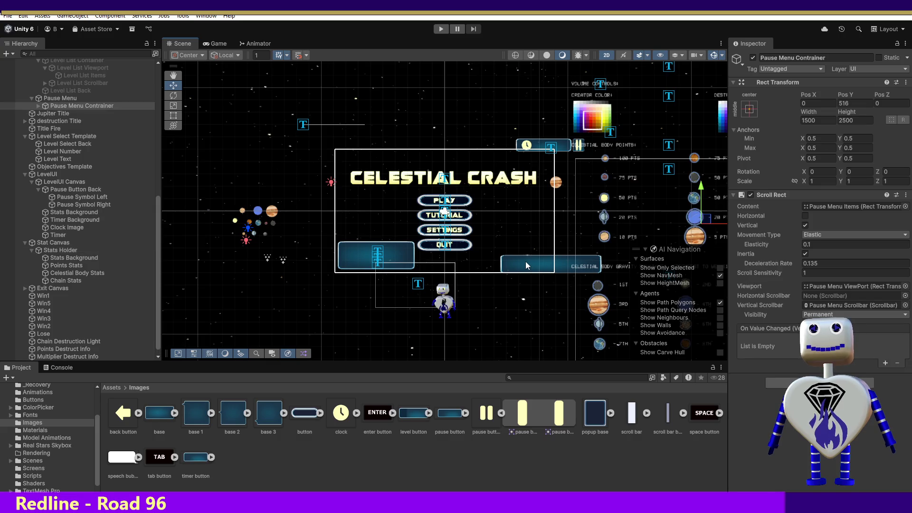
pyautogui.click(47, 242)
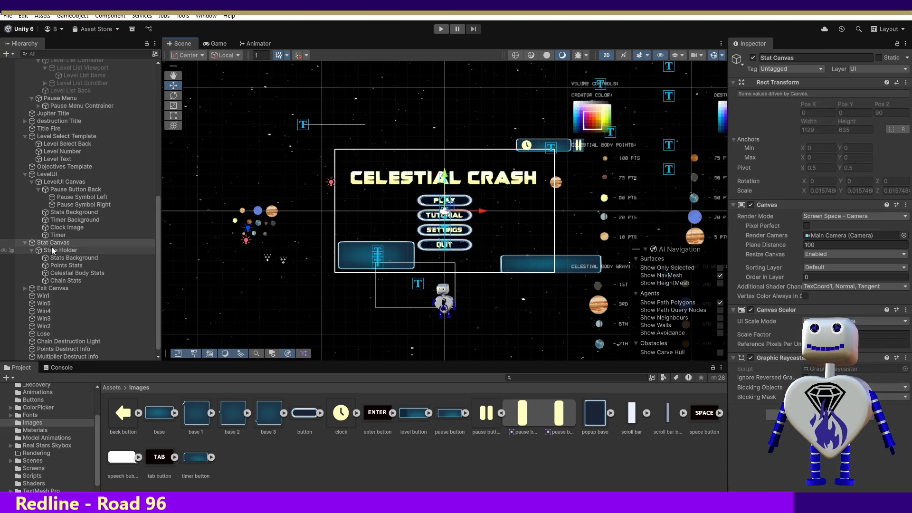
pyautogui.click(59, 181)
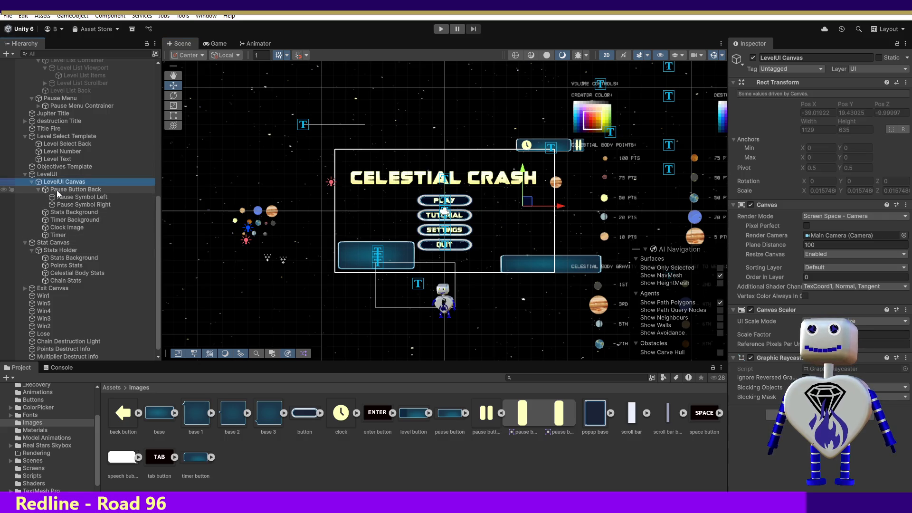
pyautogui.click(58, 190)
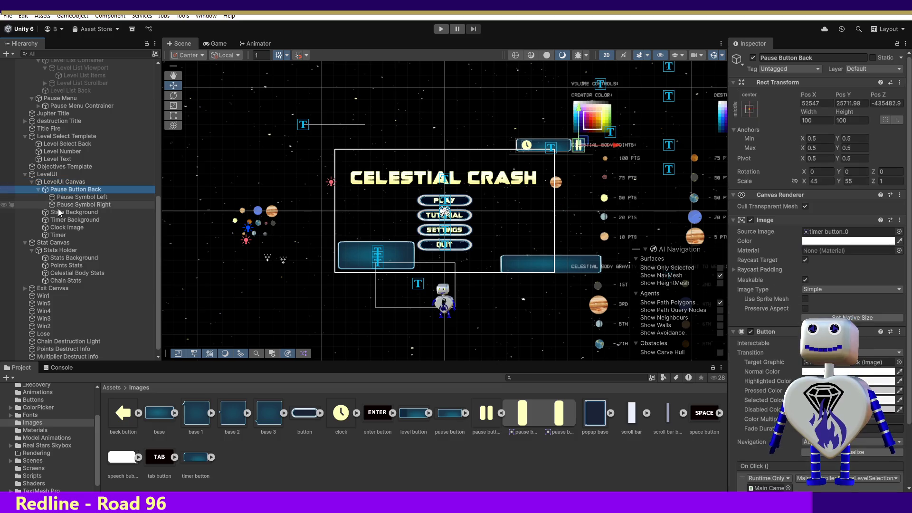
pyautogui.click(58, 212)
pyautogui.click(59, 219)
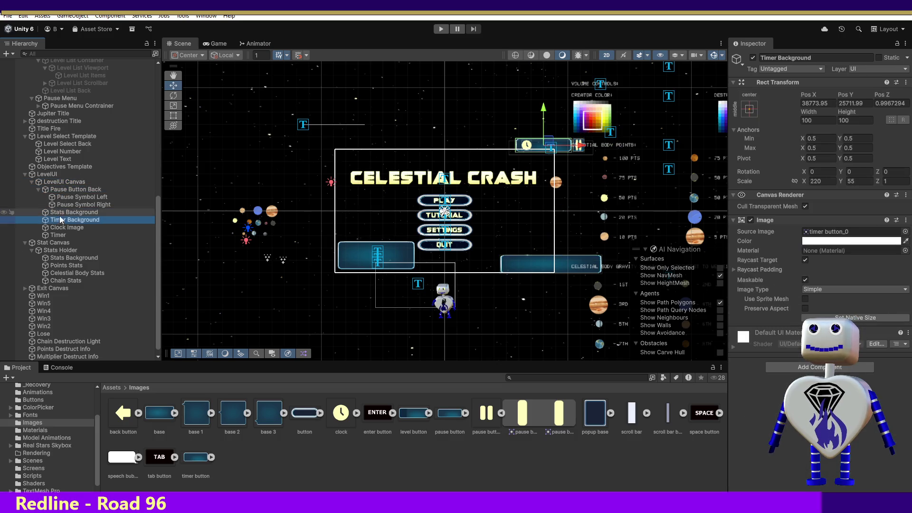
pyautogui.click(60, 212)
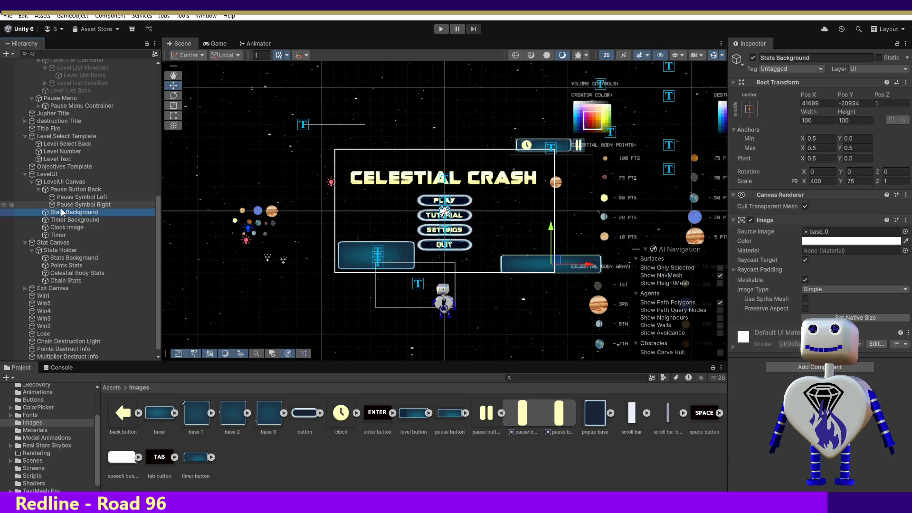
pyautogui.click(62, 183)
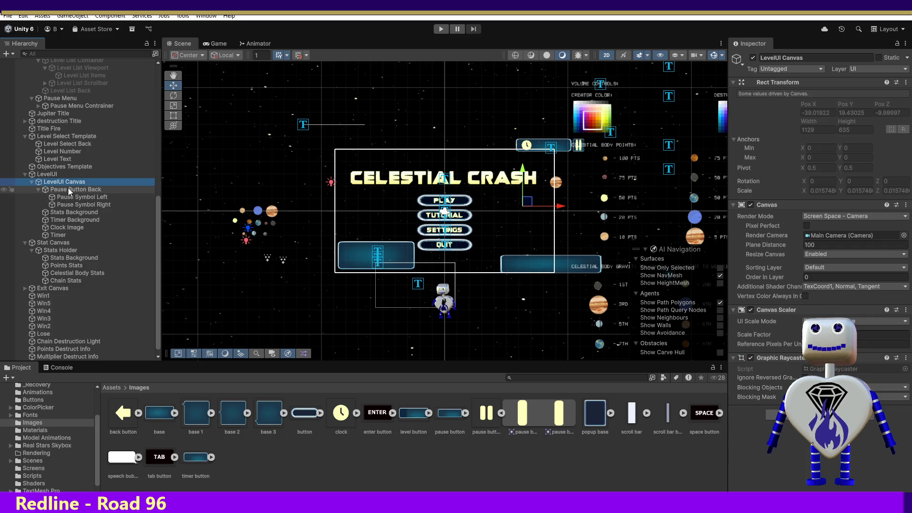
# Nudge Stats Background left to Pos X 21958, Pos Y -19444.
pyautogui.click(70, 189)
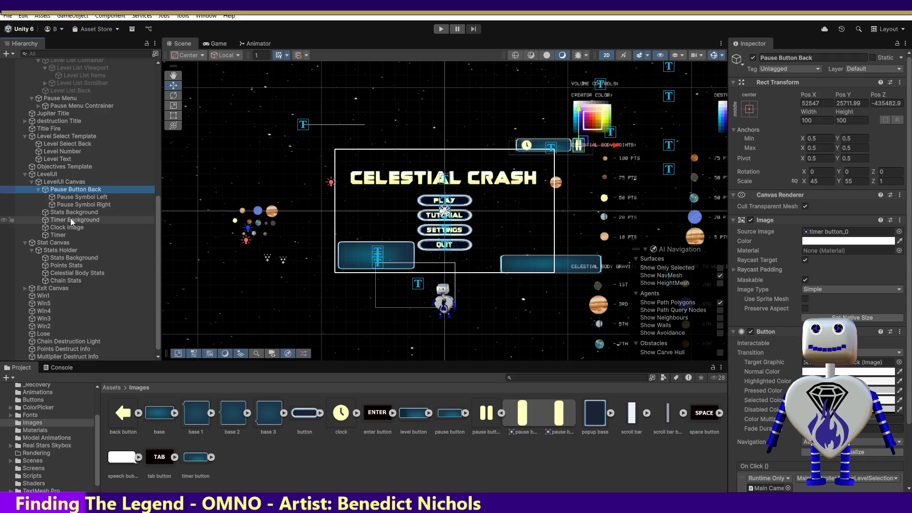
pyautogui.click(72, 212)
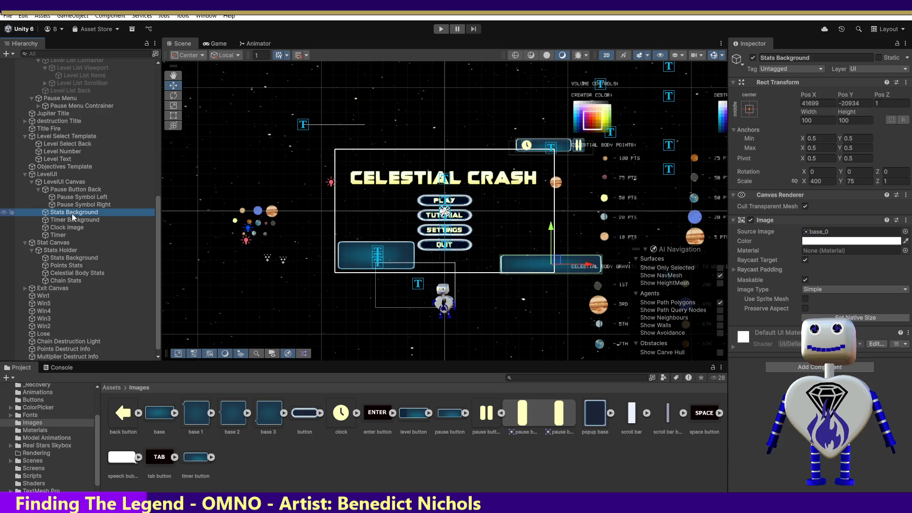
pyautogui.click(555, 261)
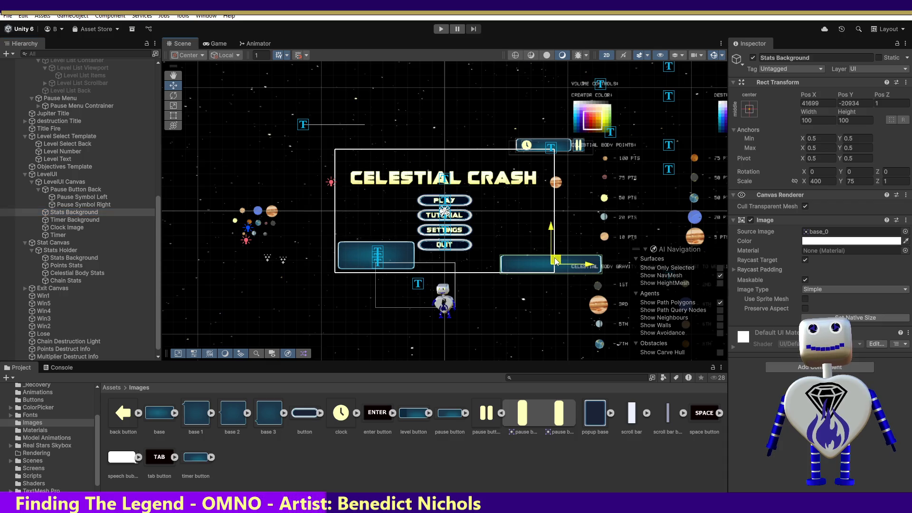
pyautogui.moveTo(555, 261); pyautogui.dragTo(505, 258)
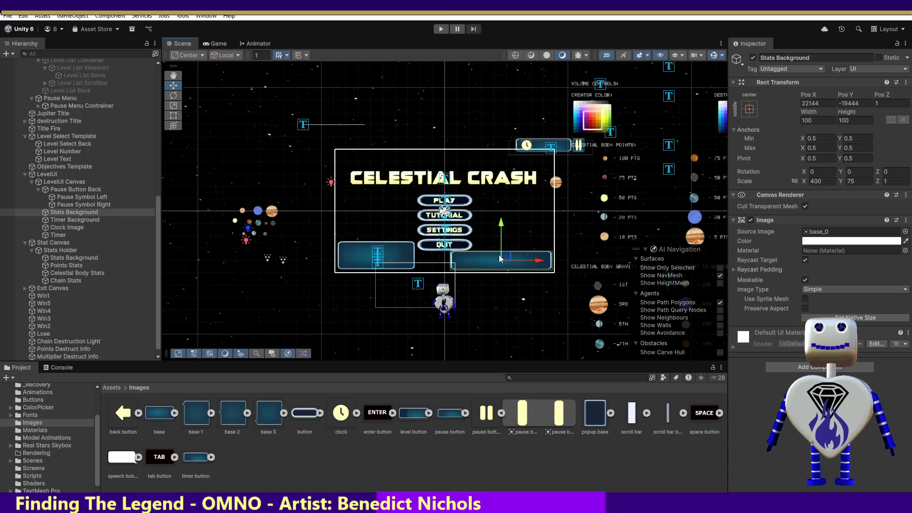
pyautogui.moveTo(509, 259); pyautogui.dragTo(508, 259)
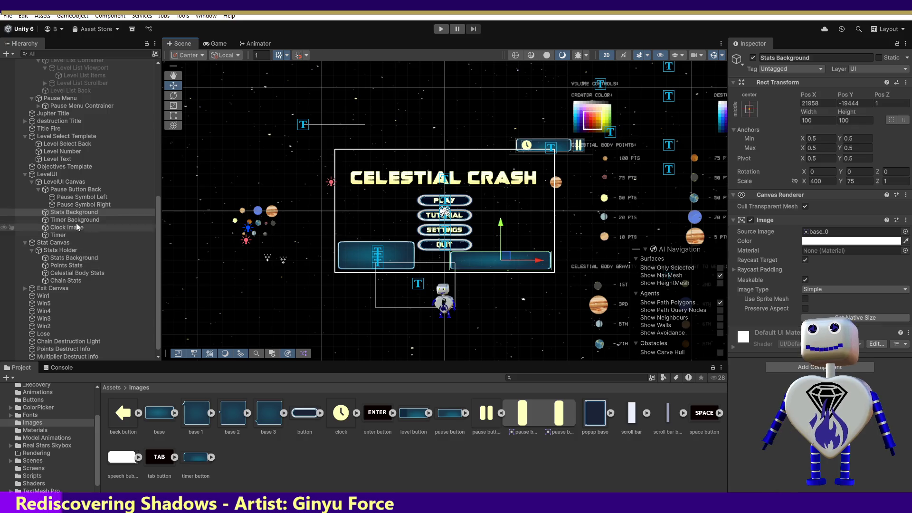
pyautogui.click(64, 220)
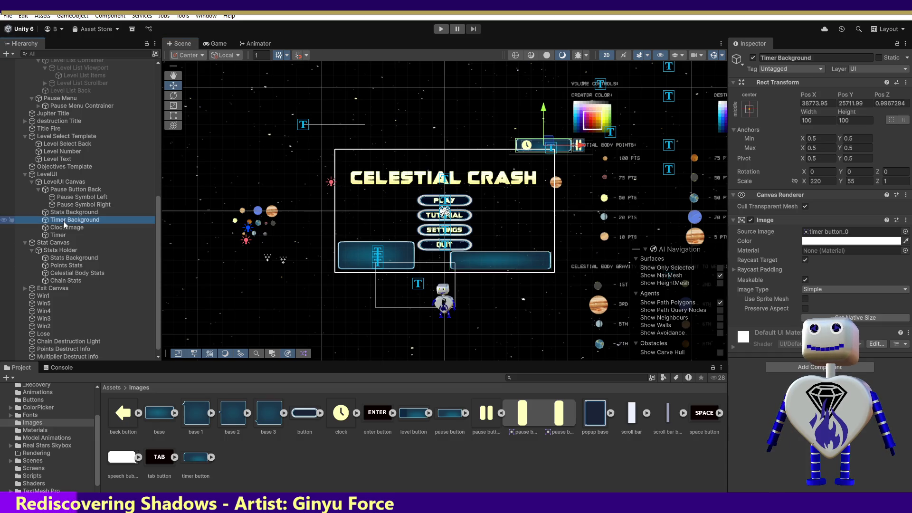
pyautogui.keyDown('shift'); pyautogui.click(69, 190); pyautogui.keyUp('shift')
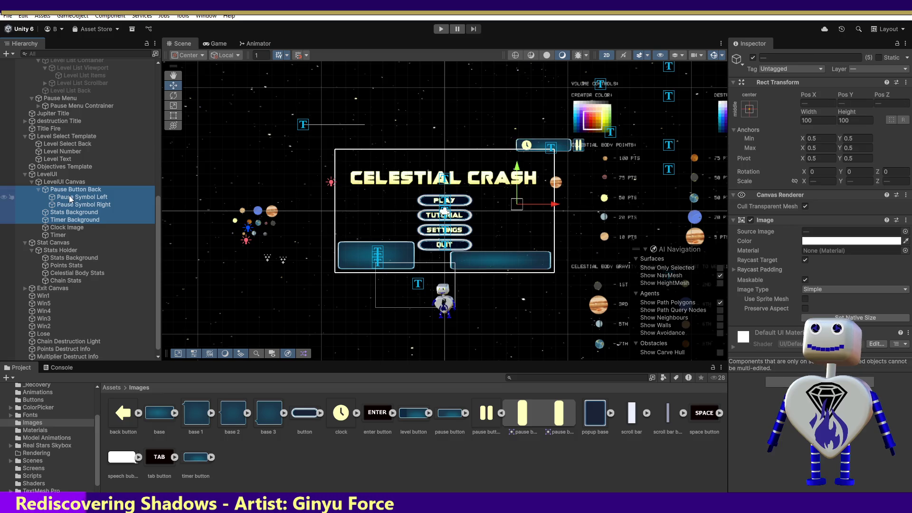
pyautogui.keyDown('ctrl'); pyautogui.click(69, 190); pyautogui.keyUp('ctrl')
pyautogui.click(62, 220)
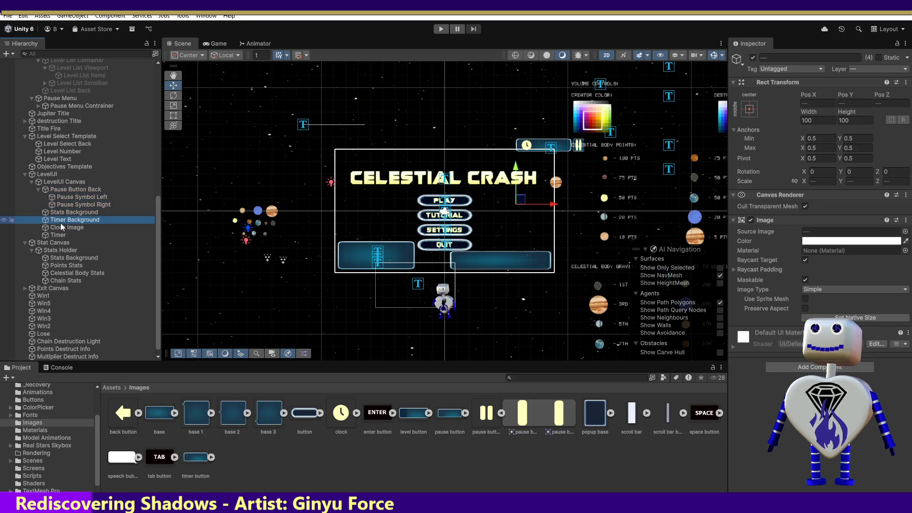
pyautogui.keyDown('ctrl'); pyautogui.click(68, 189); pyautogui.keyUp('ctrl')
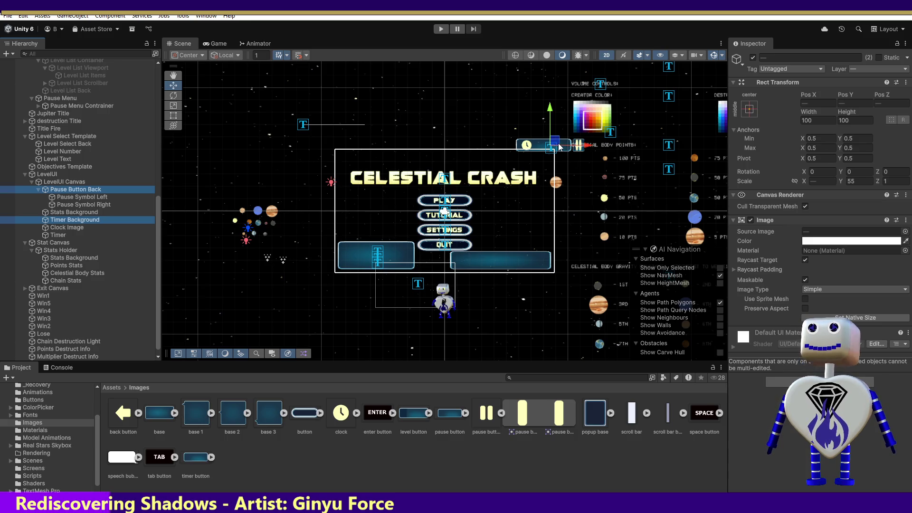
pyautogui.moveTo(555, 143); pyautogui.dragTo(522, 159)
pyautogui.hotkey('ctrl', 'z')
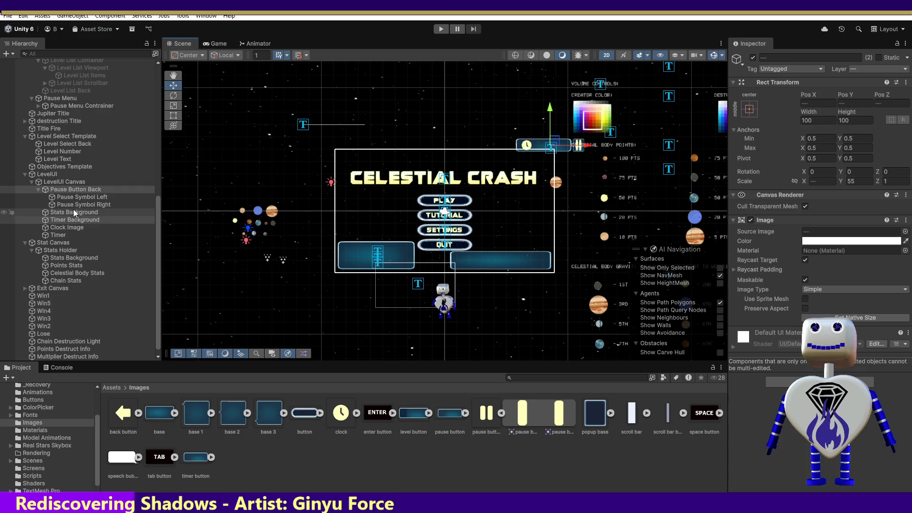
pyautogui.keyDown('ctrl'); pyautogui.click(78, 198); pyautogui.keyUp('ctrl')
pyautogui.keyDown('ctrl'); pyautogui.click(77, 203); pyautogui.keyUp('ctrl')
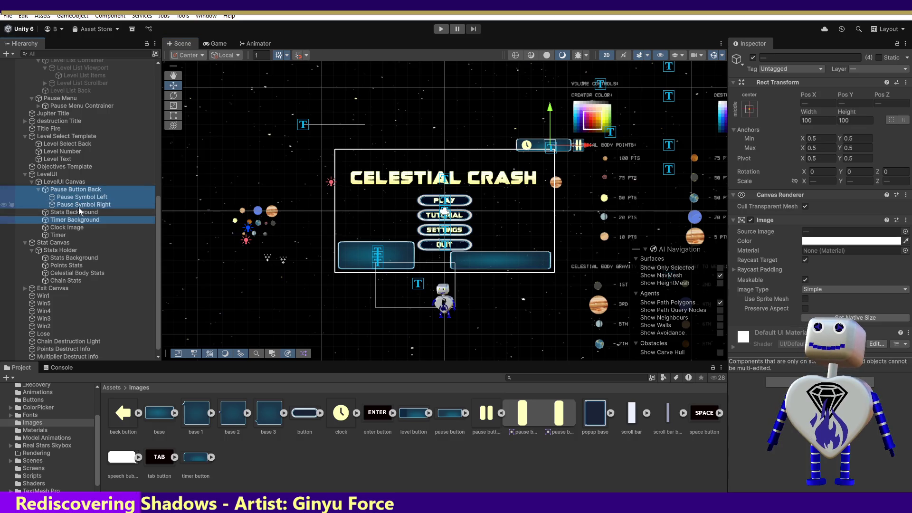
pyautogui.keyDown('ctrl'); pyautogui.click(80, 227); pyautogui.keyUp('ctrl')
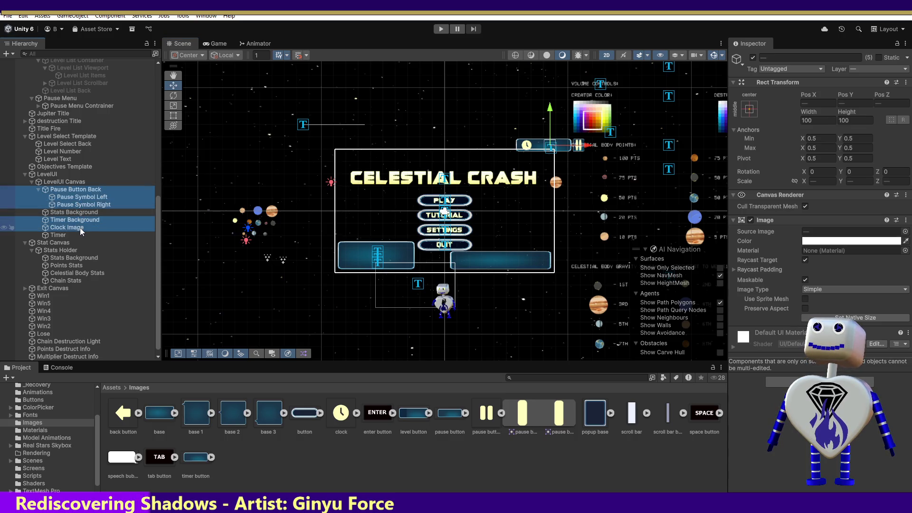
pyautogui.moveTo(553, 144); pyautogui.dragTo(519, 158)
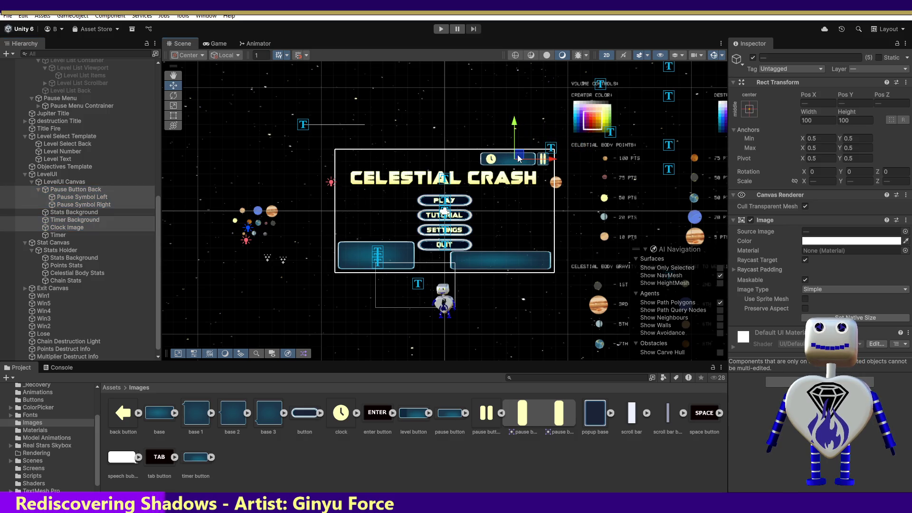
pyautogui.hotkey('ctrl', 'z')
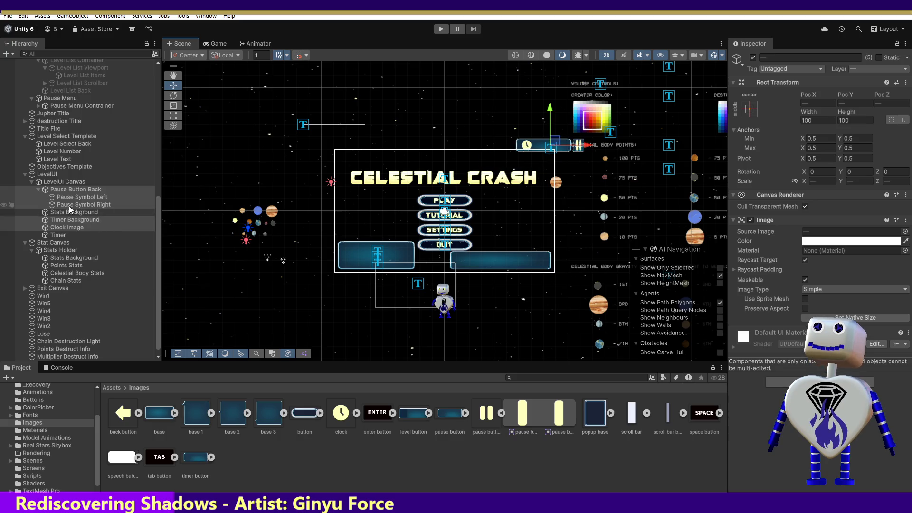
# Add Timer to the selection, drag the group top-right, and move the info screen window down.
pyautogui.keyDown('ctrl'); pyautogui.click(61, 236); pyautogui.keyUp('ctrl')
pyautogui.moveTo(557, 150); pyautogui.dragTo(523, 163)
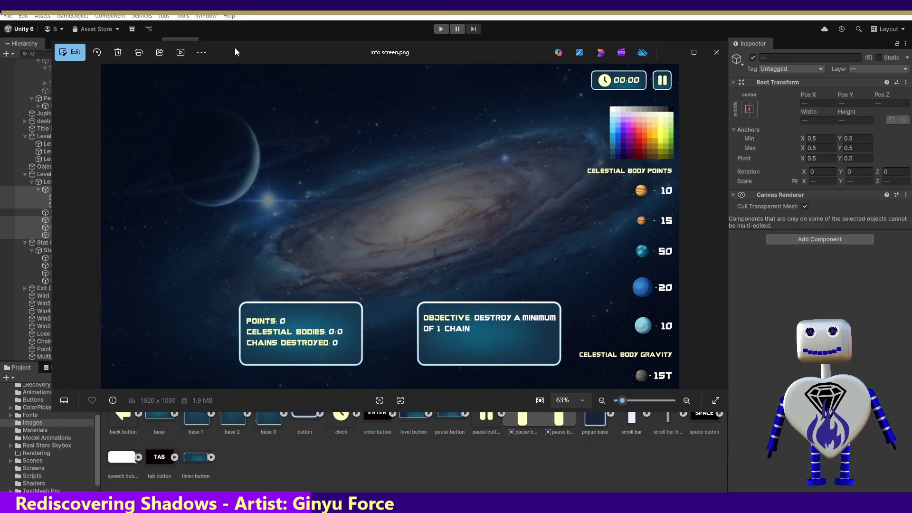
pyautogui.moveTo(234, 48)
pyautogui.mouseDown()
pyautogui.moveTo(237, 104)
pyautogui.moveTo(282, 215)
pyautogui.mouseUp()
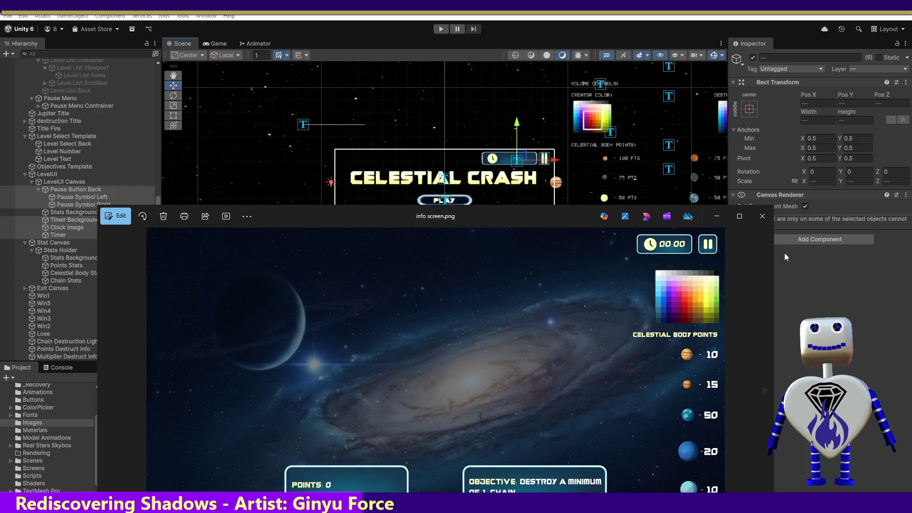
# Shift Timer Background, Clock Image and Timer slightly left and dismiss the reference image.
pyautogui.click(50, 219)
pyautogui.click(50, 219)
pyautogui.keyDown('shift'); pyautogui.click(61, 235); pyautogui.keyUp('shift')
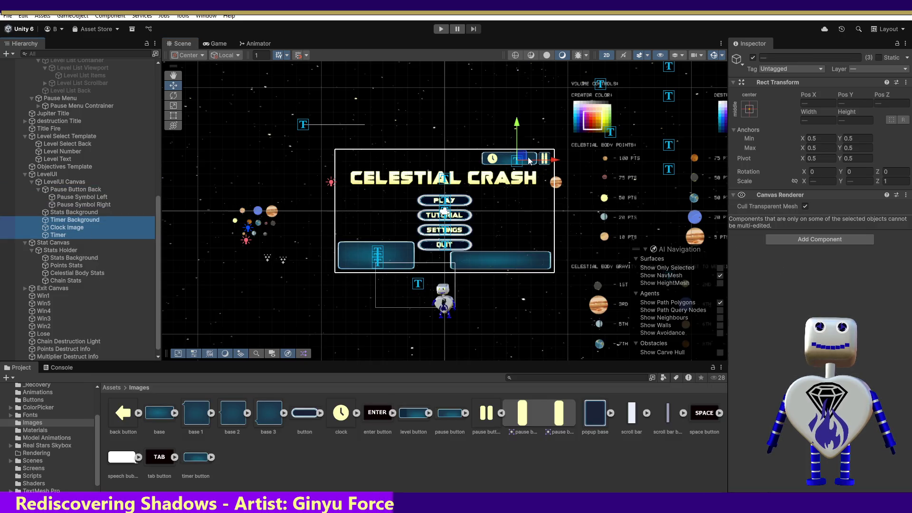
pyautogui.moveTo(554, 160); pyautogui.dragTo(554, 165)
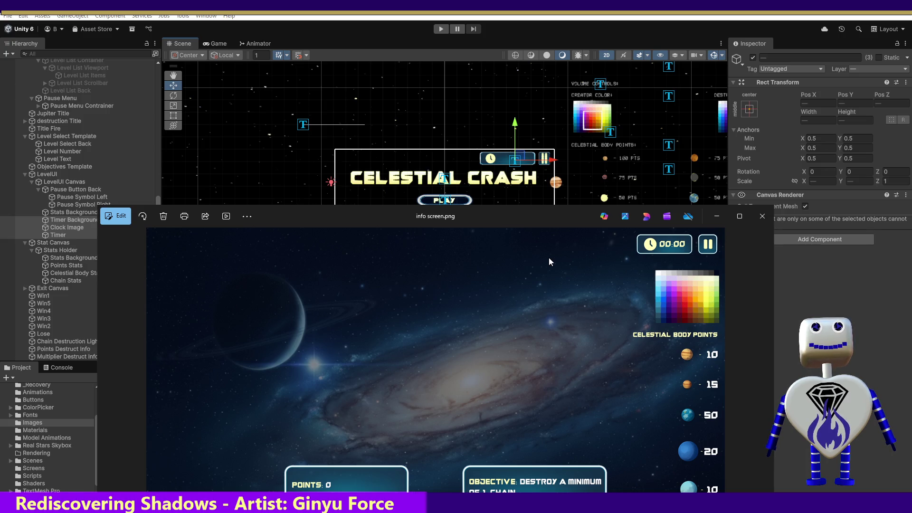
pyautogui.hotkey('alt', 'Tab')
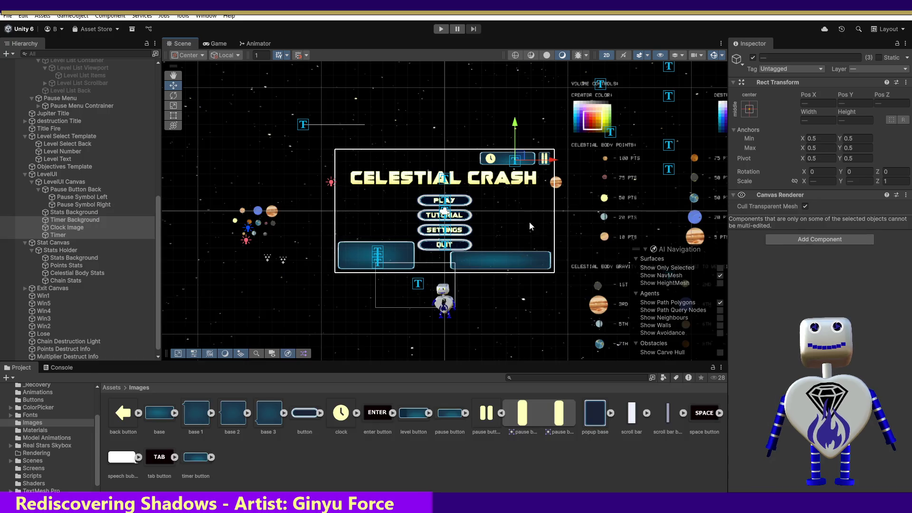
pyautogui.moveTo(553, 162); pyautogui.dragTo(553, 162)
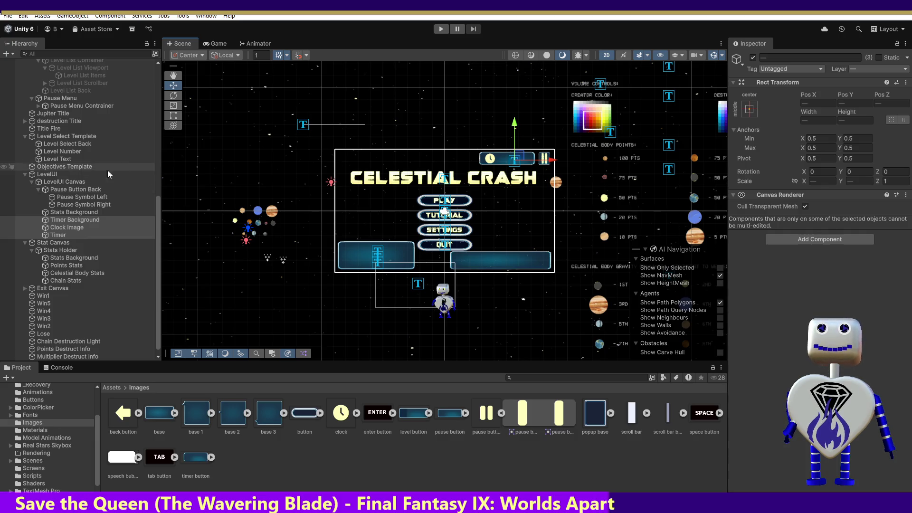
# Select Pause Button Back under LevelUI Canvas.
pyautogui.click(73, 190)
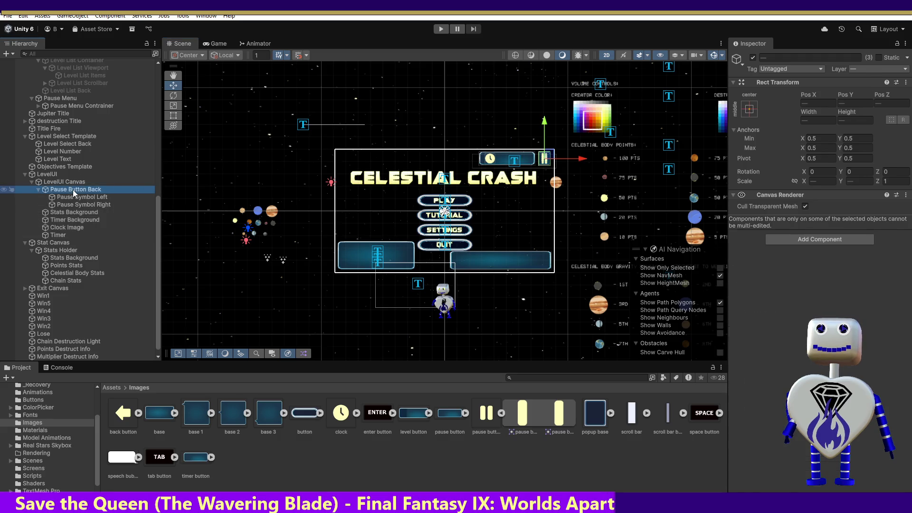
# Shift the whole LevelUI object slightly down and left.
pyautogui.click(69, 181)
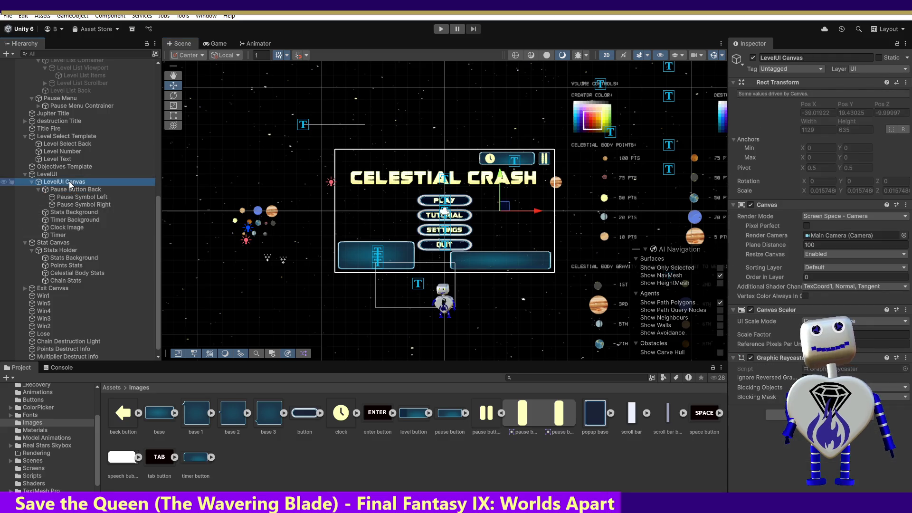
pyautogui.click(56, 174)
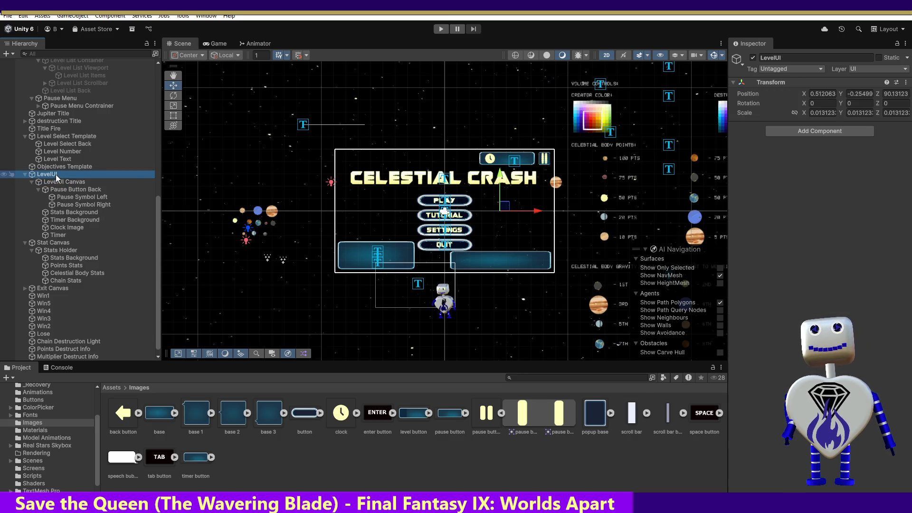
pyautogui.moveTo(507, 210); pyautogui.dragTo(503, 214)
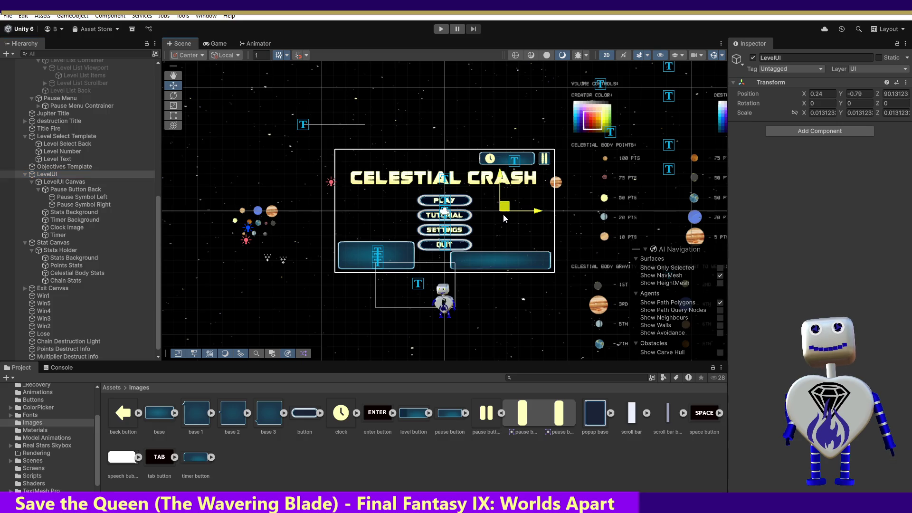
# Collapse Pause Button Back's symbol children and drag Stats Background to first under LevelUI Canvas.
pyautogui.click(65, 189)
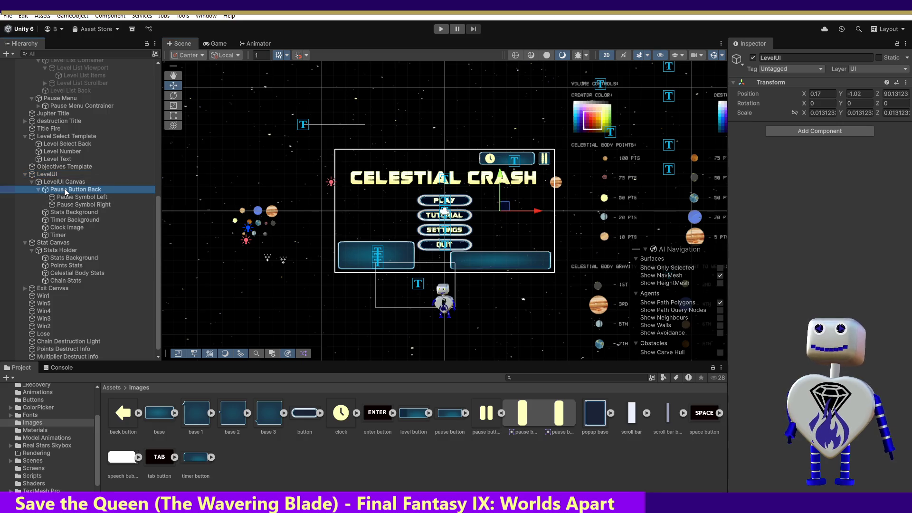
pyautogui.click(38, 189)
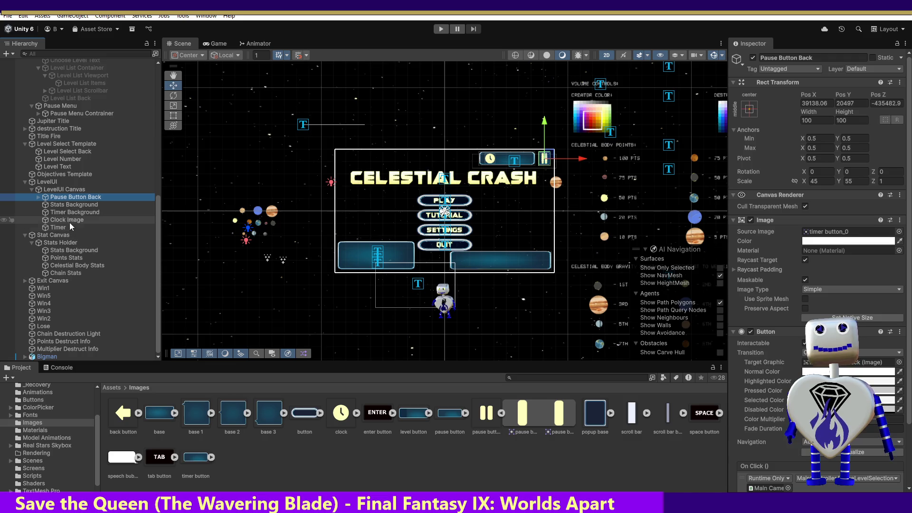
pyautogui.click(70, 204)
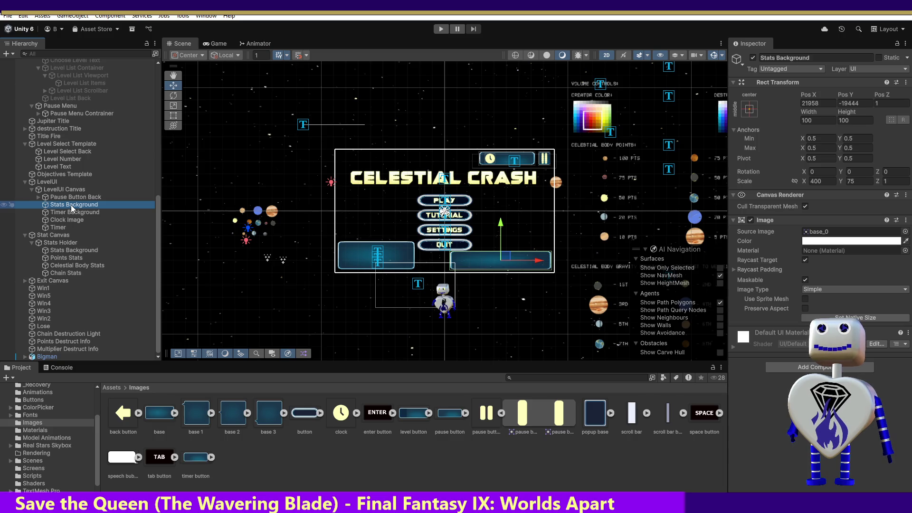
pyautogui.click(73, 197)
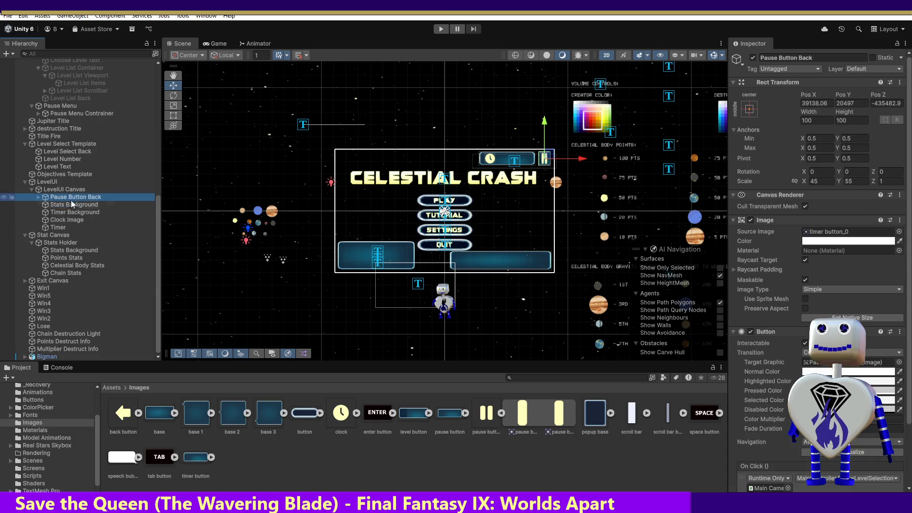
pyautogui.click(67, 212)
pyautogui.click(58, 227)
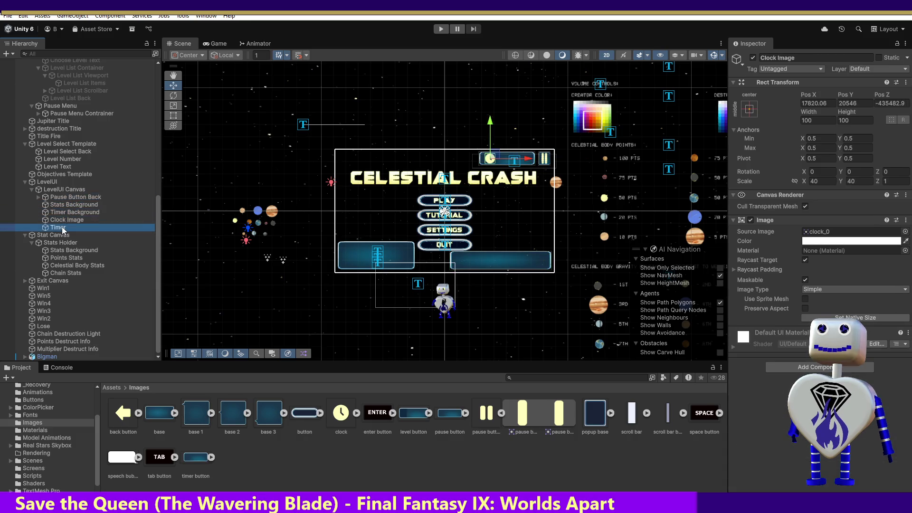
pyautogui.moveTo(68, 204); pyautogui.dragTo(70, 192)
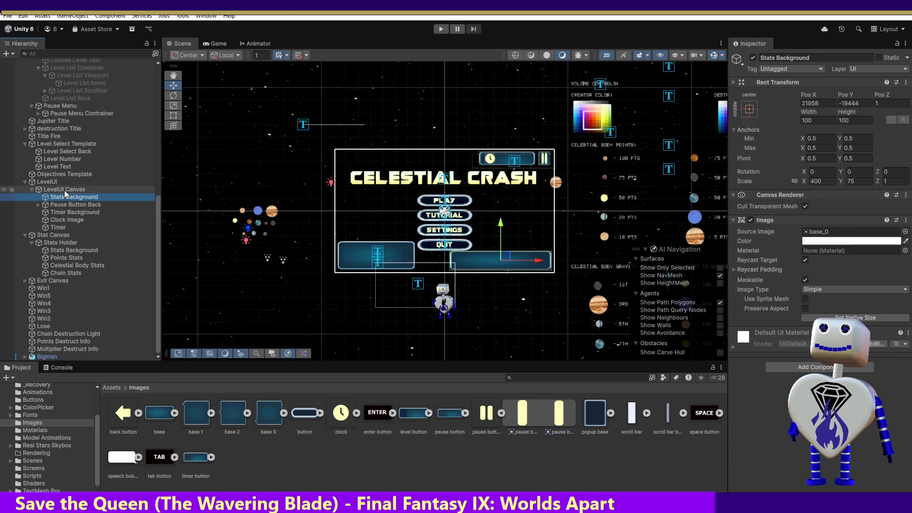
# Add an empty GameObject under LevelUI Canvas and name it 'Timer Section'.
pyautogui.rightClick(64, 190)
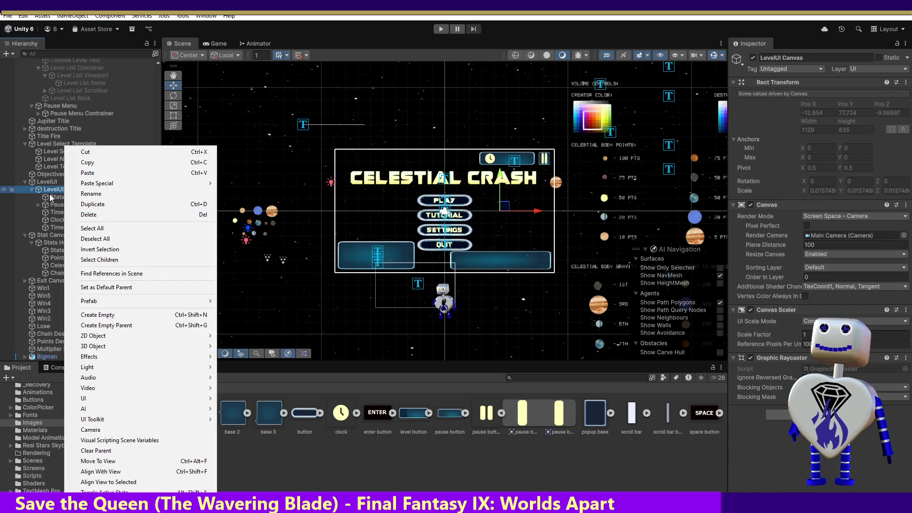
pyautogui.click(95, 316)
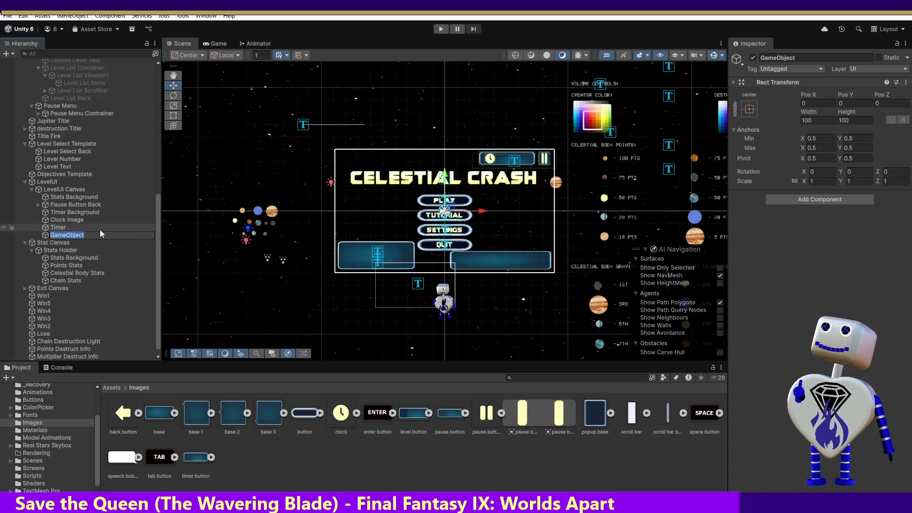
pyautogui.write('Timer')
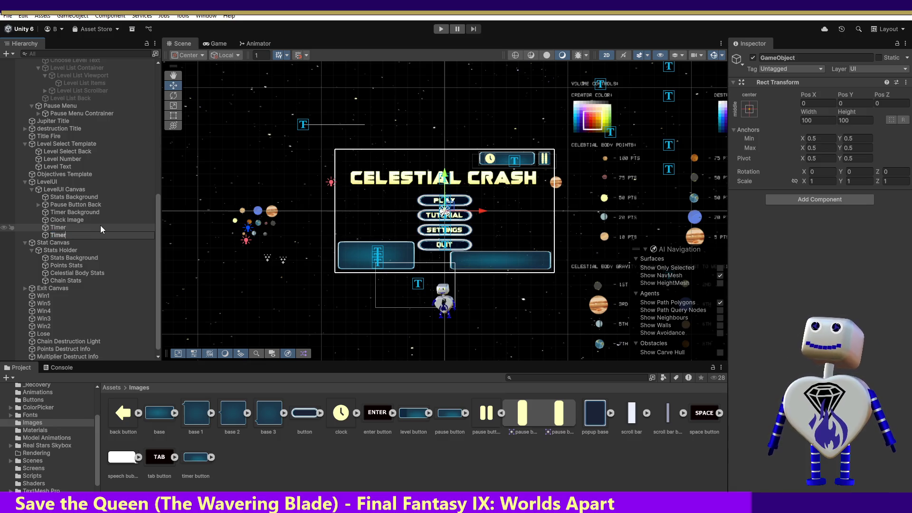
pyautogui.write(' Sectio')
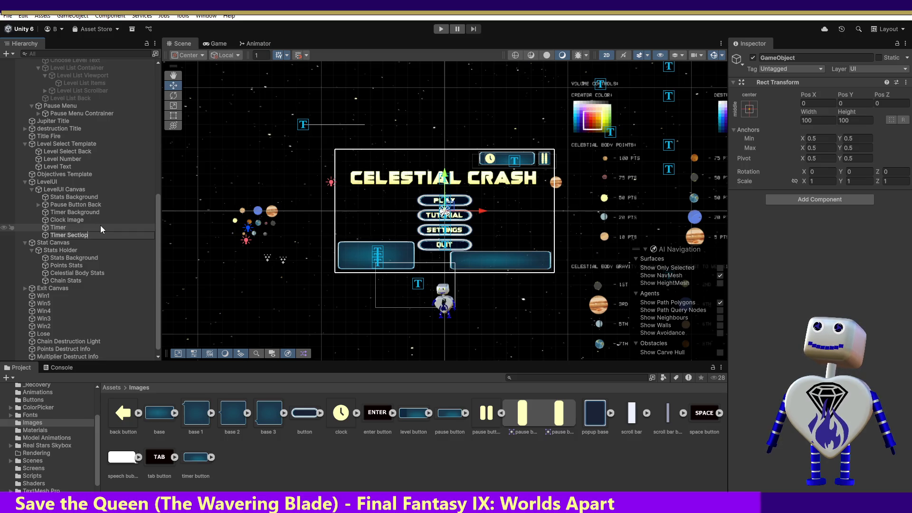
pyautogui.press('BackSpace')
pyautogui.press('Return')
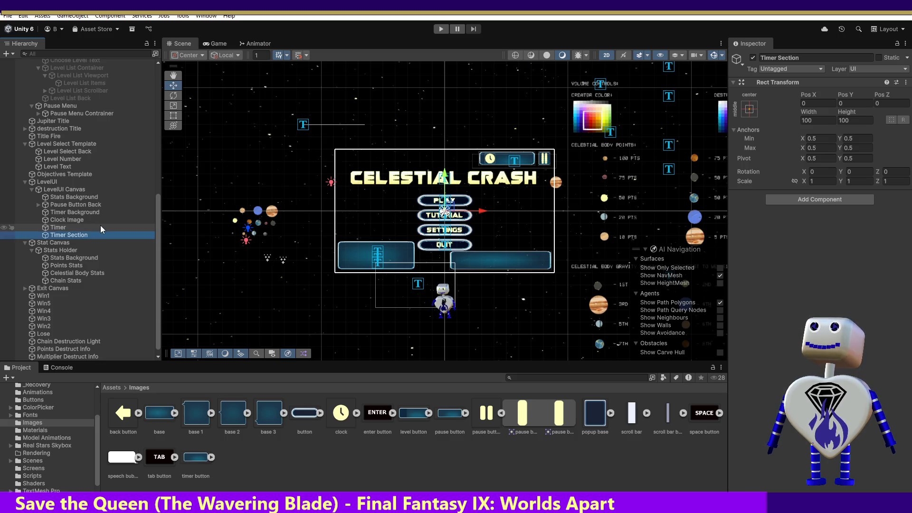
pyautogui.click(71, 207)
# Move Pause Button Back, Timer Background, Clock Image and Timer into Timer Section, then collapse it.
pyautogui.moveTo(70, 212); pyautogui.dragTo(66, 228)
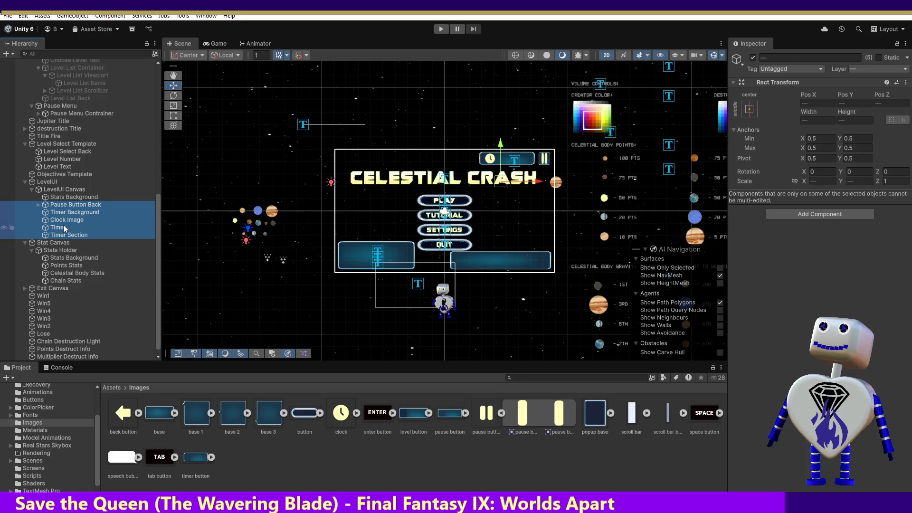
pyautogui.click(61, 228)
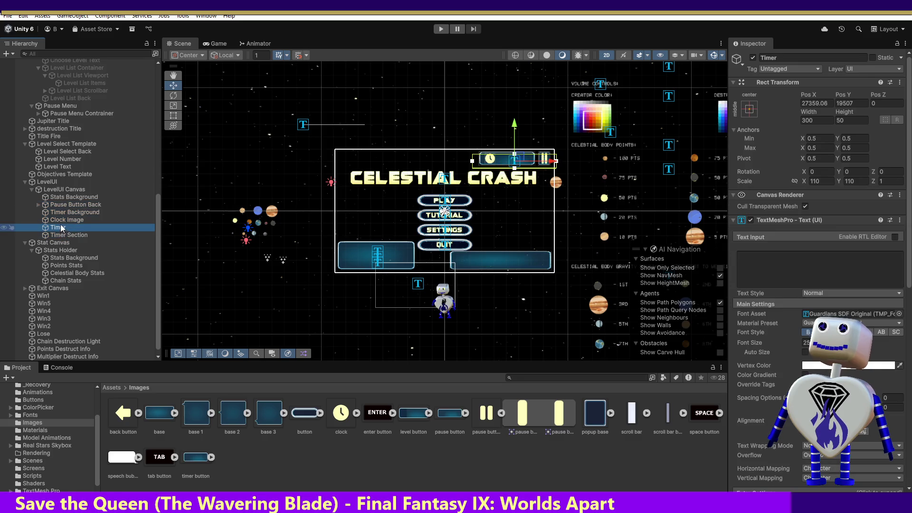
pyautogui.moveTo(62, 225)
pyautogui.mouseDown()
pyautogui.moveTo(62, 206)
pyautogui.moveTo(76, 235)
pyautogui.mouseUp()
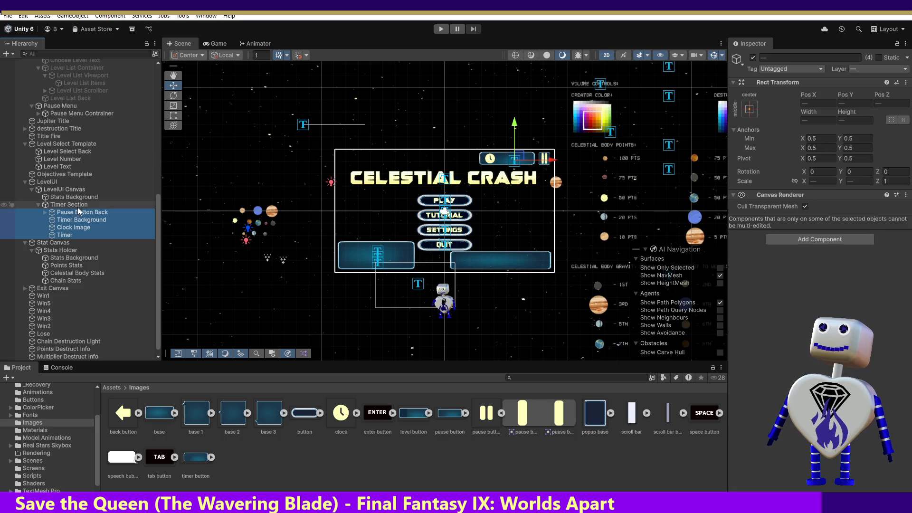
pyautogui.click(39, 205)
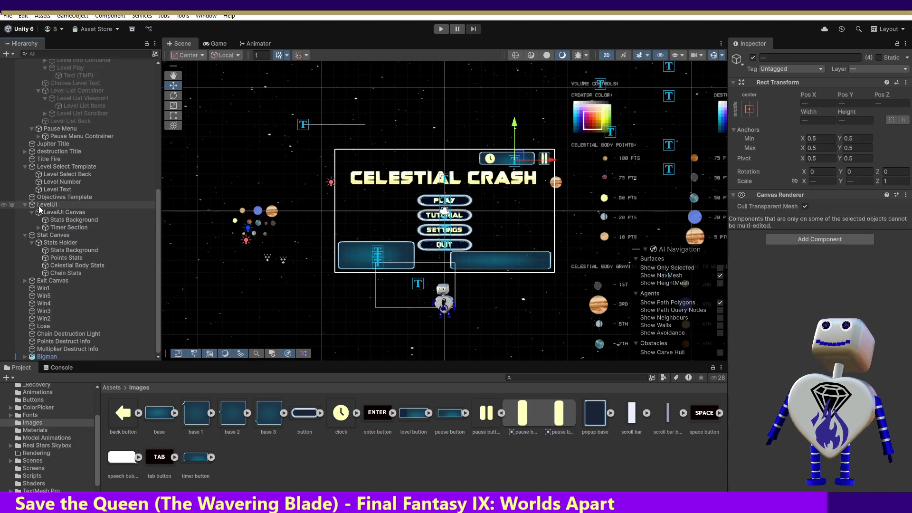
pyautogui.click(62, 242)
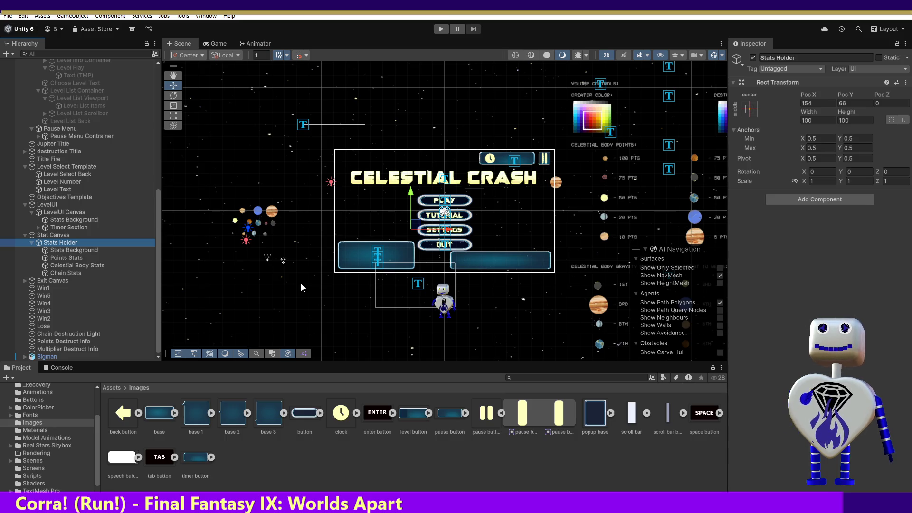
pyautogui.click(60, 242)
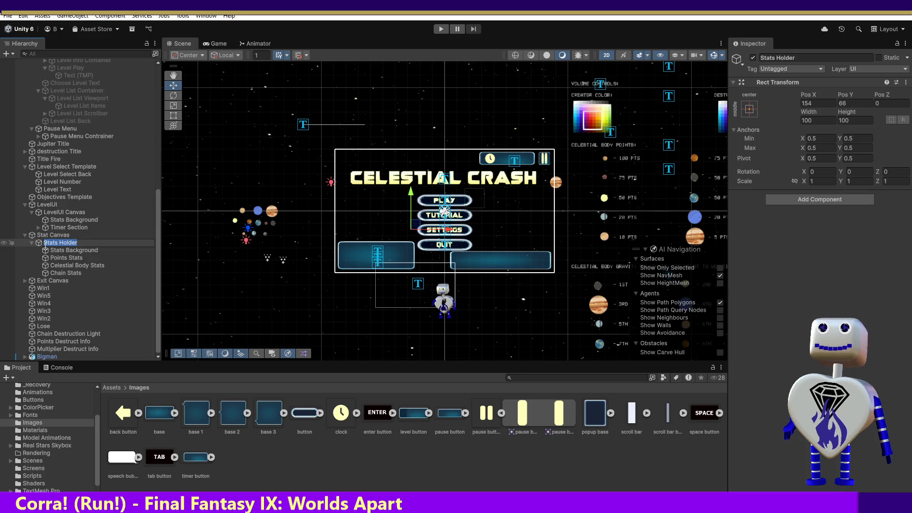
pyautogui.click(55, 236)
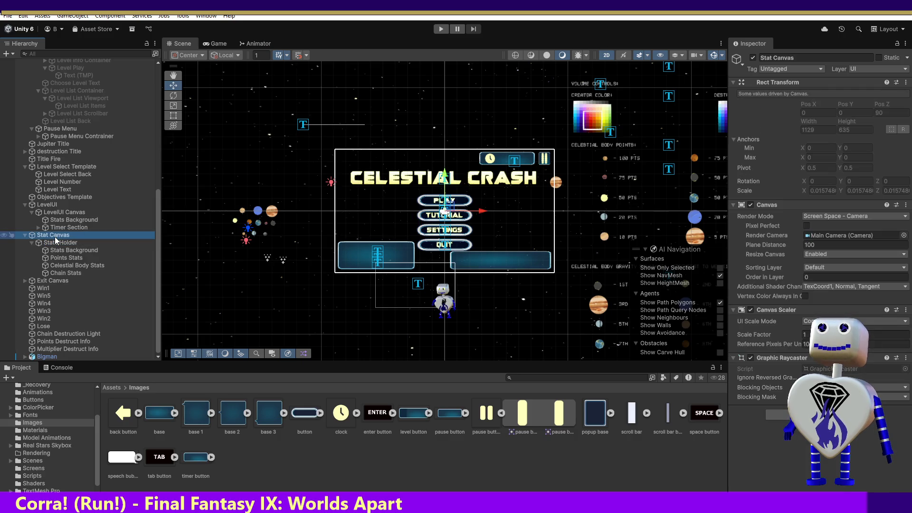
pyautogui.click(56, 240)
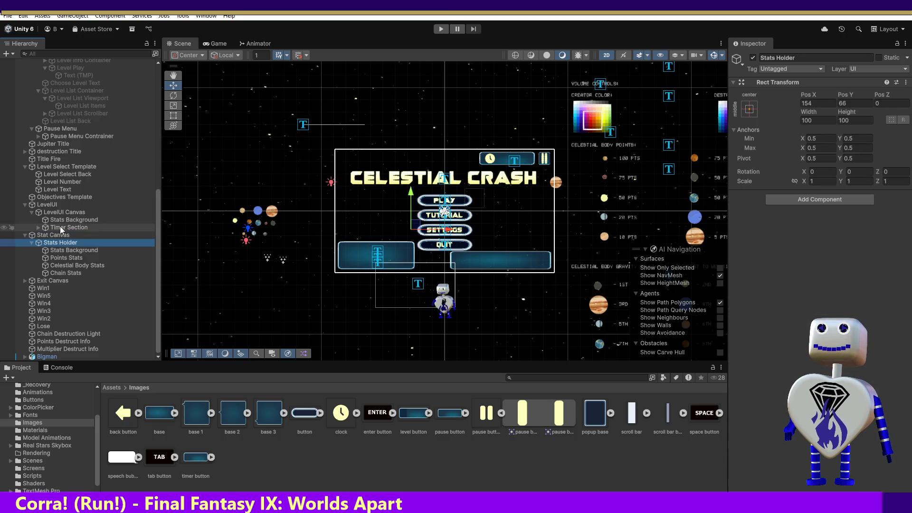
pyautogui.click(61, 228)
pyautogui.click(60, 220)
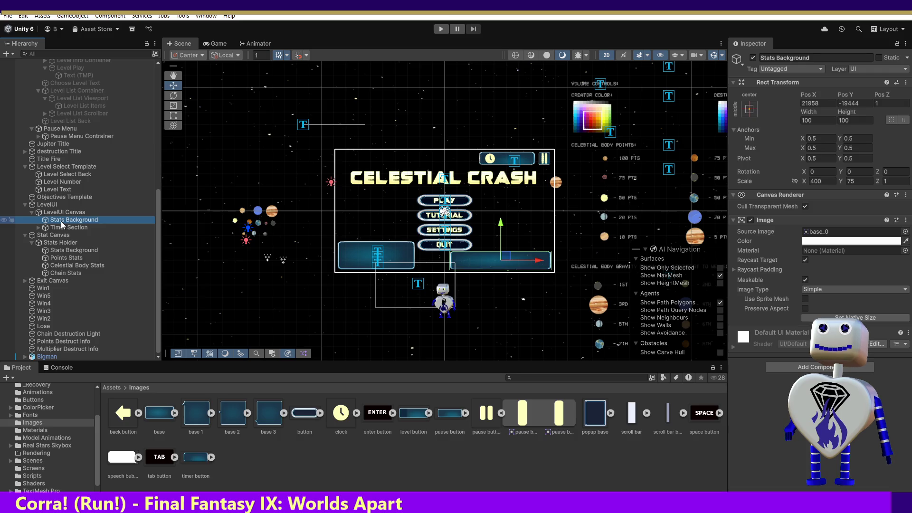
pyautogui.click(62, 228)
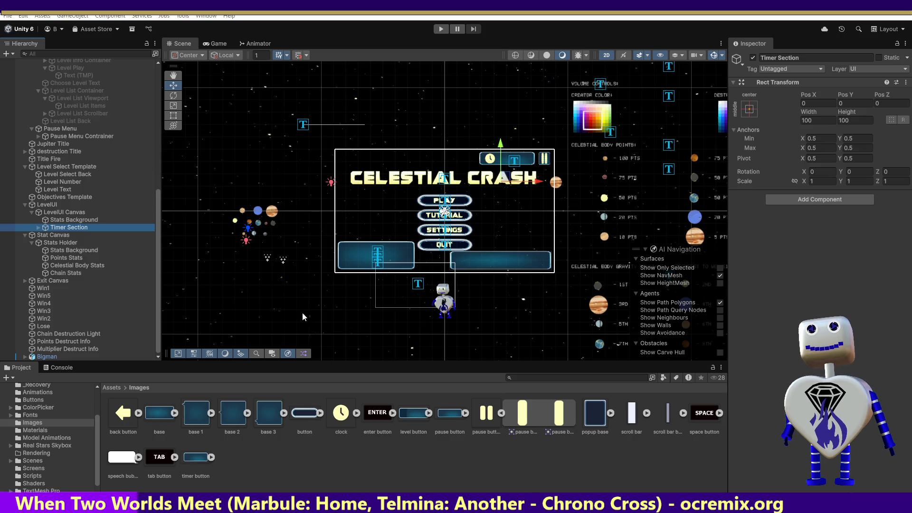
pyautogui.click(55, 216)
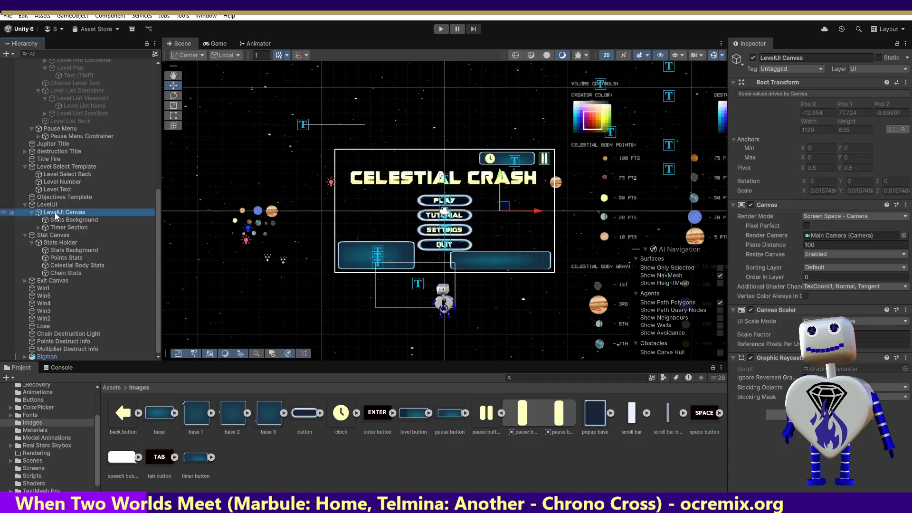
pyautogui.click(60, 219)
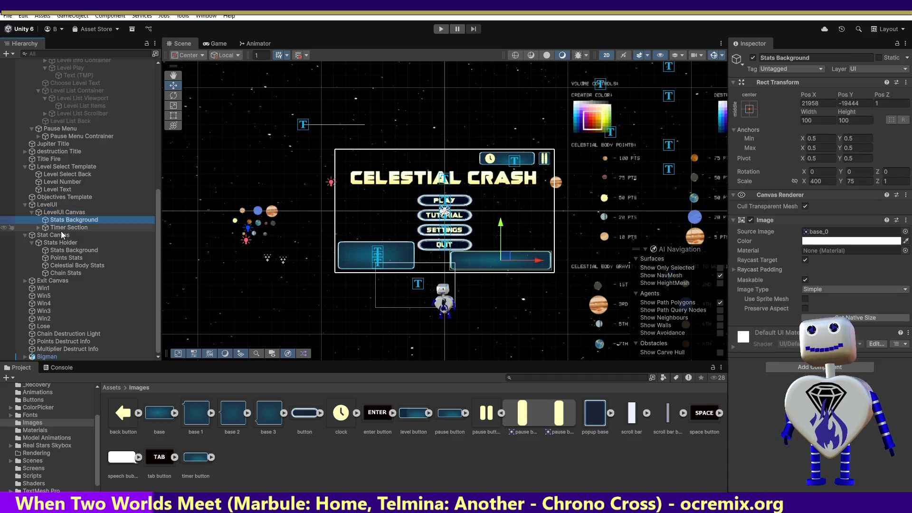
pyautogui.click(62, 227)
pyautogui.click(63, 243)
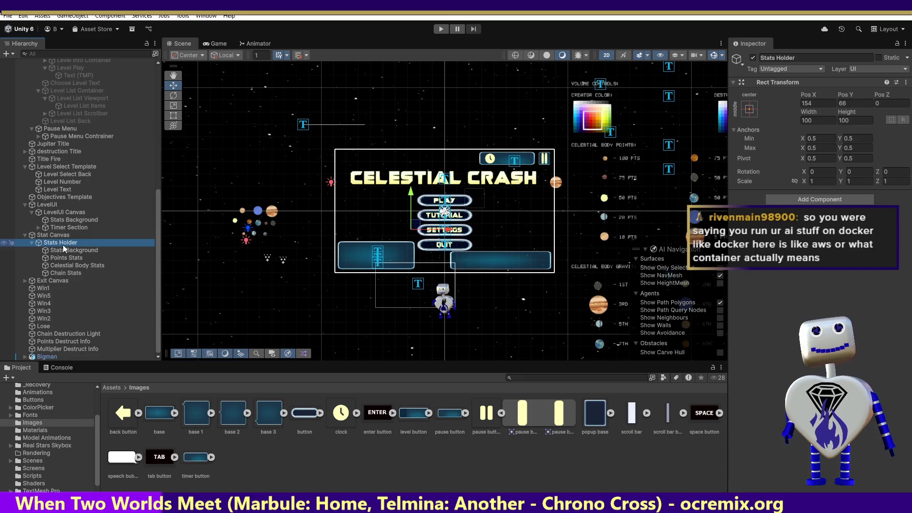
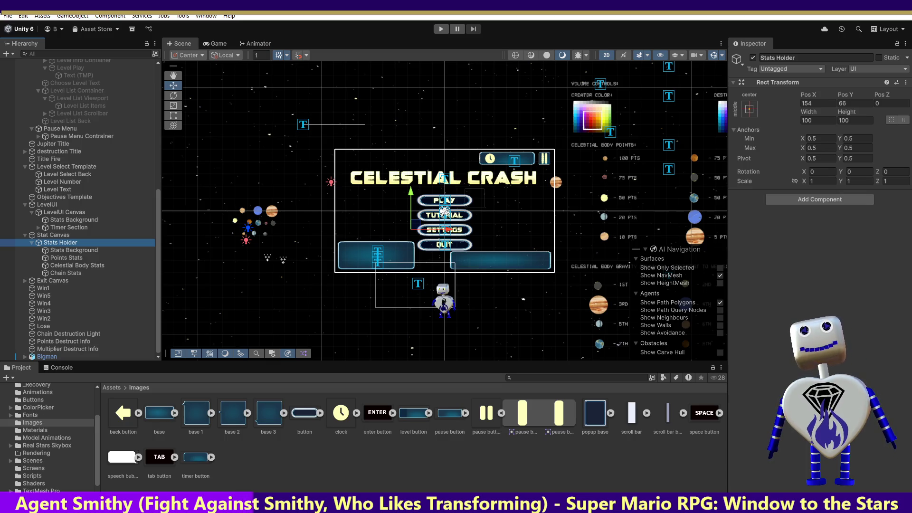
# Move the notes window aside and inspect the LevelUI Canvas and its Stats Background.
pyautogui.click(68, 250)
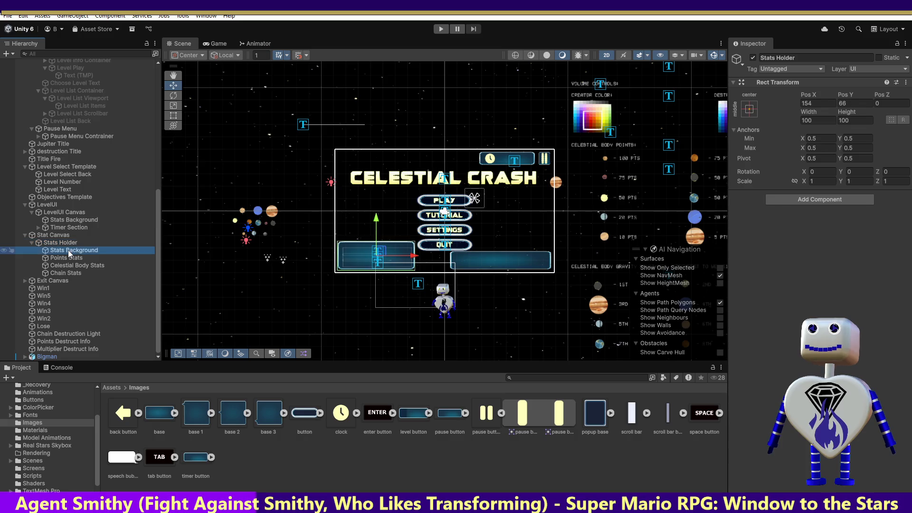
pyautogui.click(60, 241)
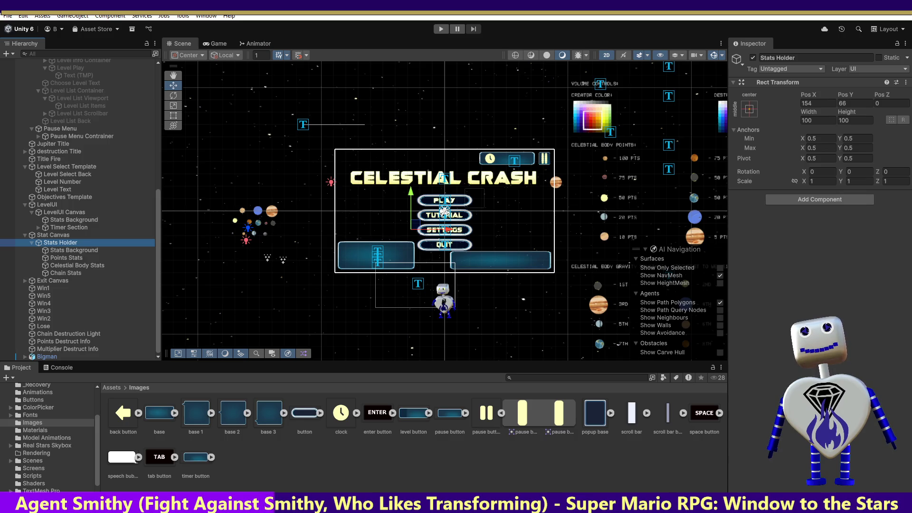
pyautogui.click(420, 229)
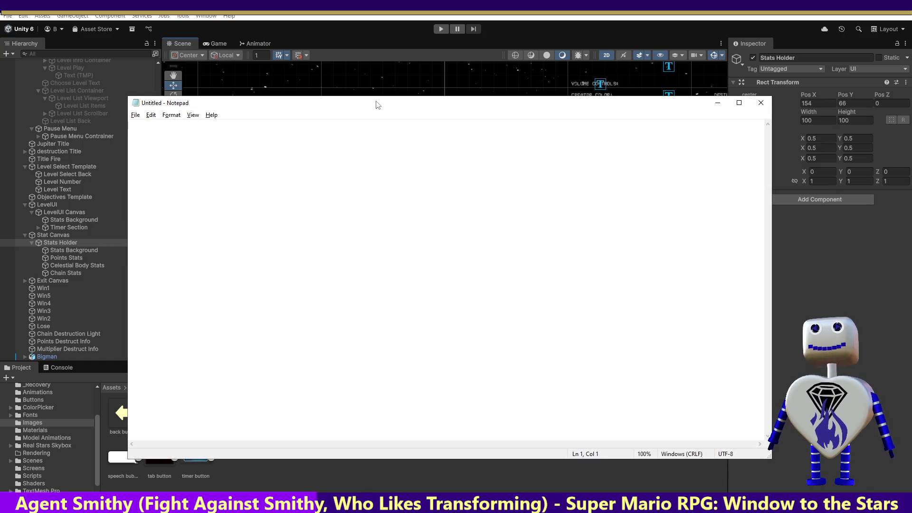
pyautogui.moveTo(375, 107)
pyautogui.mouseDown()
pyautogui.moveTo(458, 331)
pyautogui.moveTo(474, 510)
pyautogui.mouseUp()
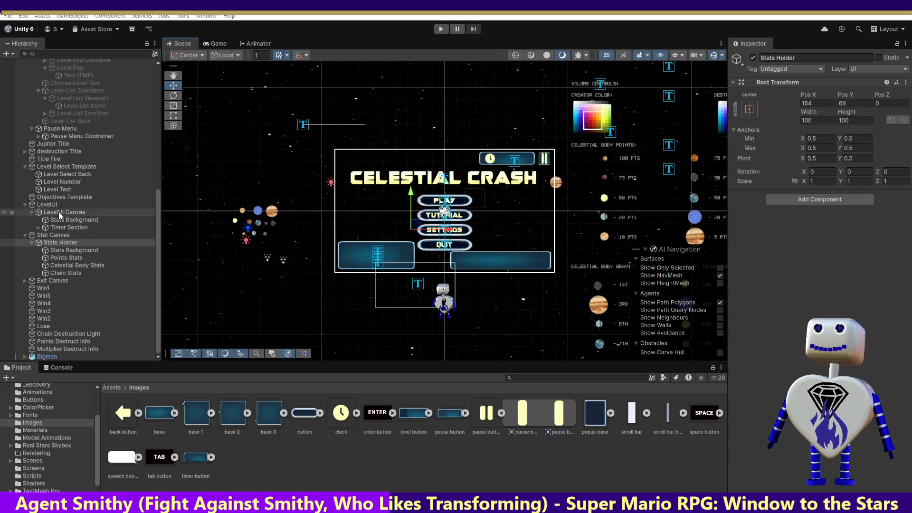
pyautogui.click(58, 211)
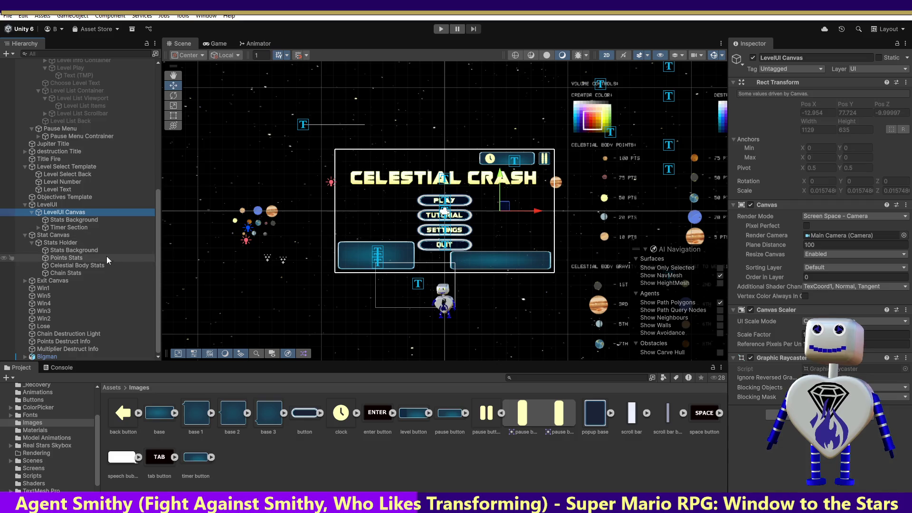
pyautogui.click(68, 220)
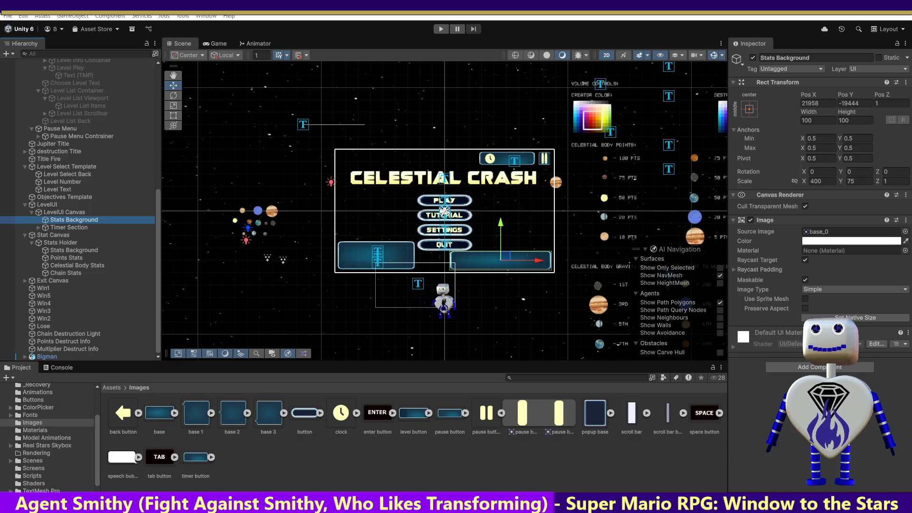
# Try shifting Timer Section, undo both moves to keep it at 0,0, and expand its children.
pyautogui.click(69, 227)
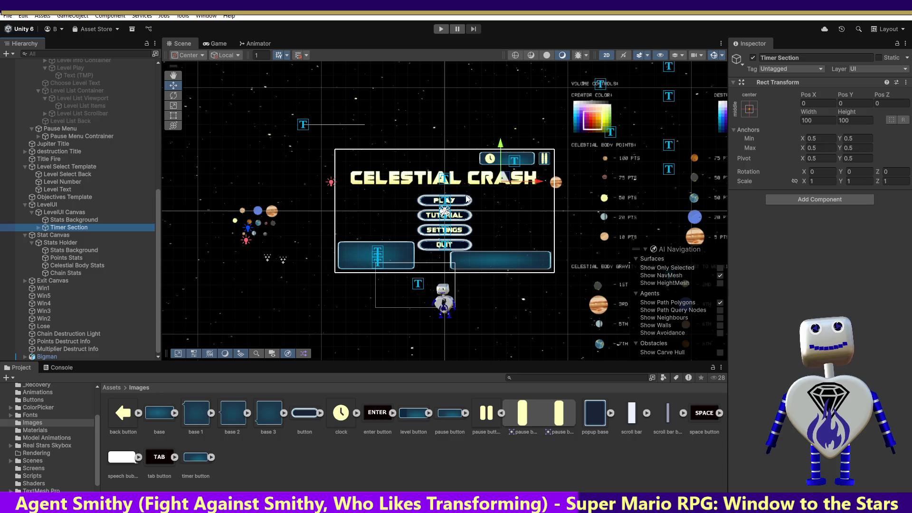
pyautogui.moveTo(501, 177); pyautogui.dragTo(495, 193)
pyautogui.hotkey('ctrl', 'z')
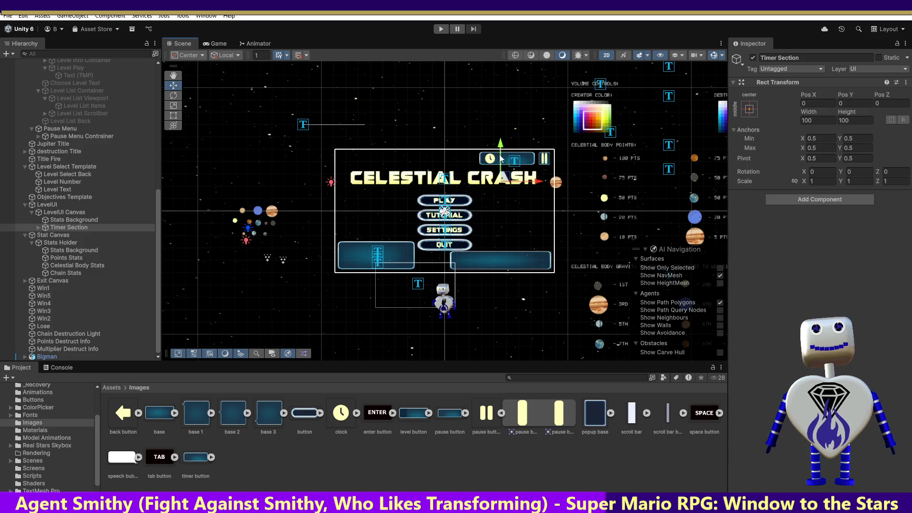
pyautogui.moveTo(507, 178); pyautogui.dragTo(506, 181)
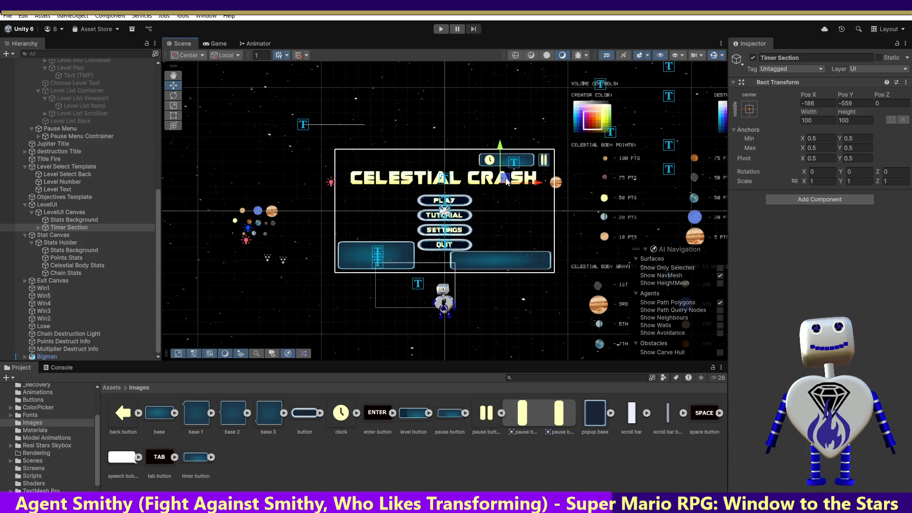
pyautogui.hotkey('ctrl', 'z')
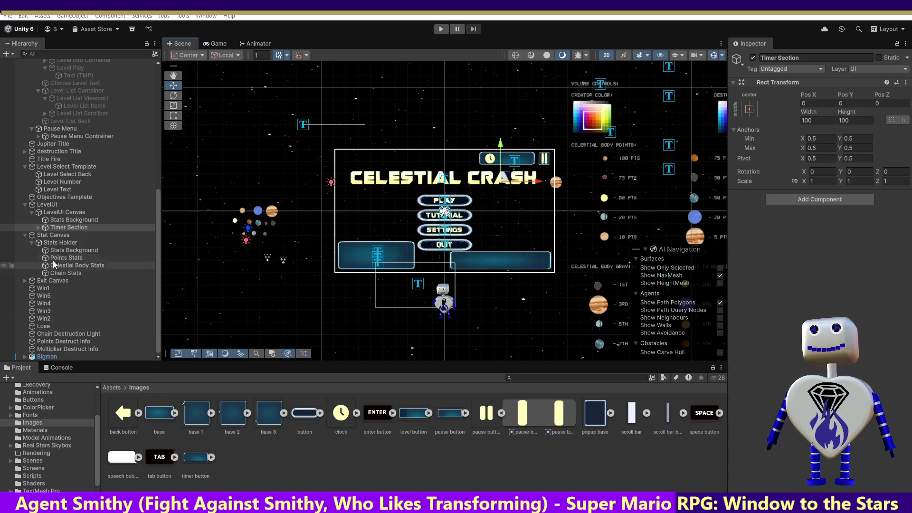
pyautogui.click(39, 227)
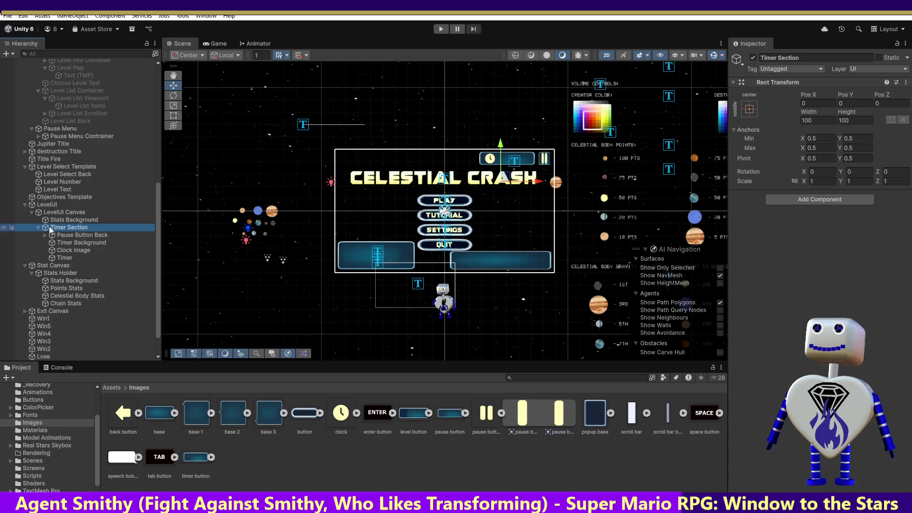
# Rename Pause Button Back to 'Pause Button'.
pyautogui.click(78, 236)
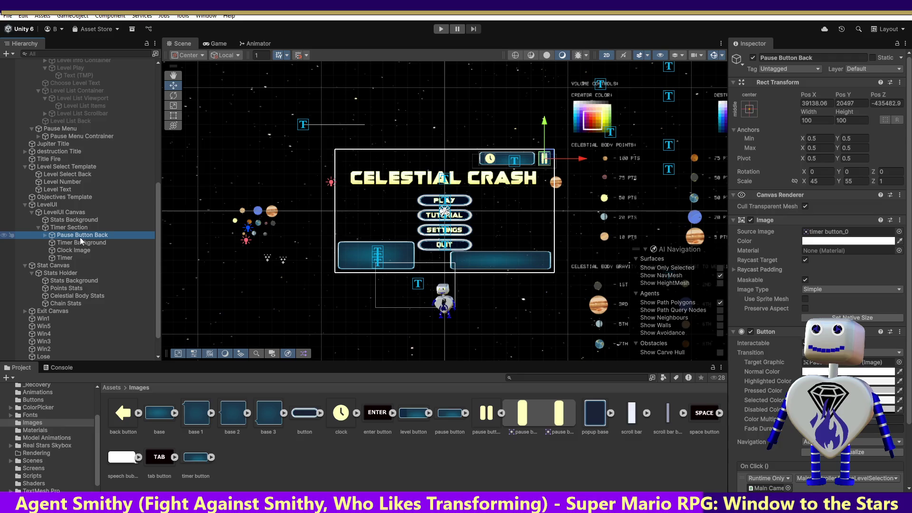
pyautogui.click(53, 234)
pyautogui.click(44, 235)
pyautogui.click(44, 235)
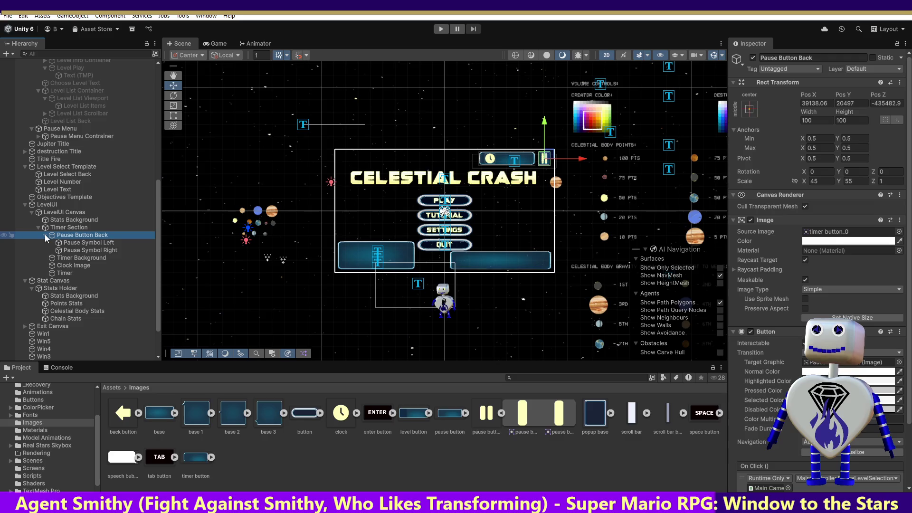
pyautogui.click(48, 234)
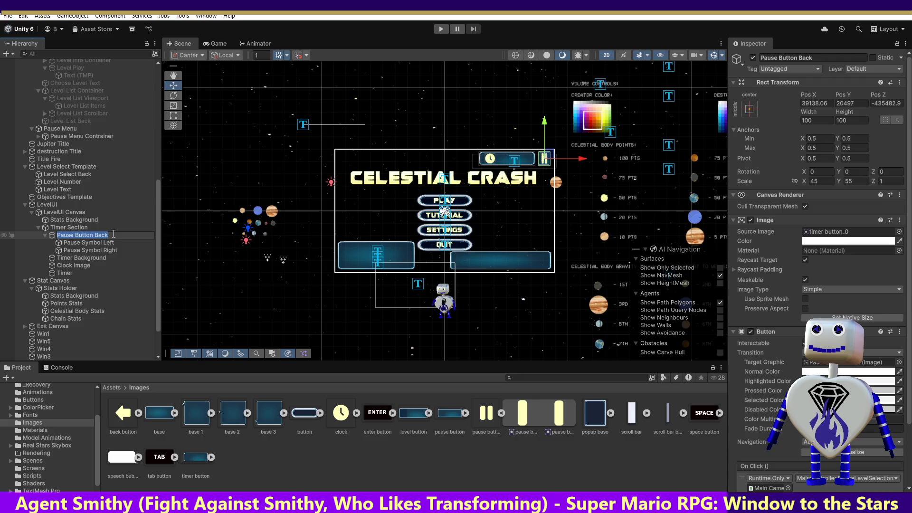
pyautogui.click(127, 235)
pyautogui.press('BackSpace')
pyautogui.press('BackSpace')
pyautogui.press('BackSpace')
pyautogui.press('BackSpace')
pyautogui.click(112, 241)
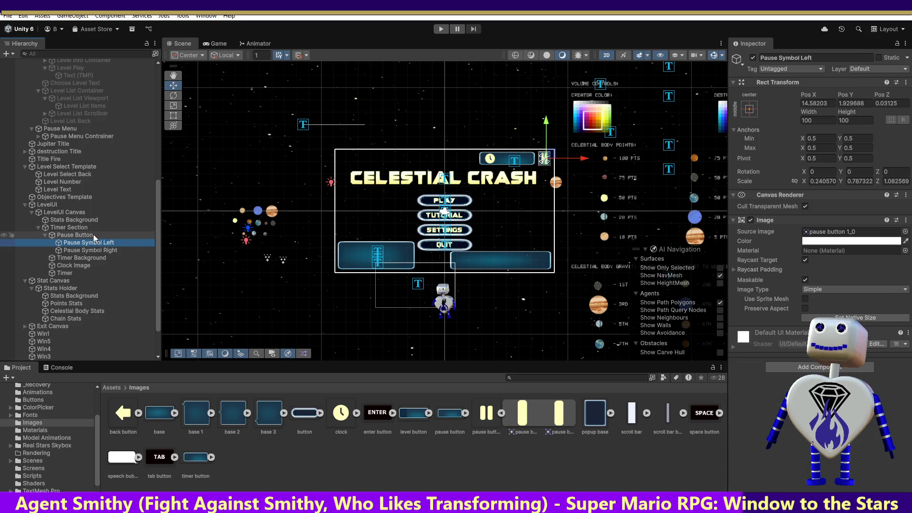
# Set the Pause Button's Pos Z to 0.
pyautogui.click(93, 234)
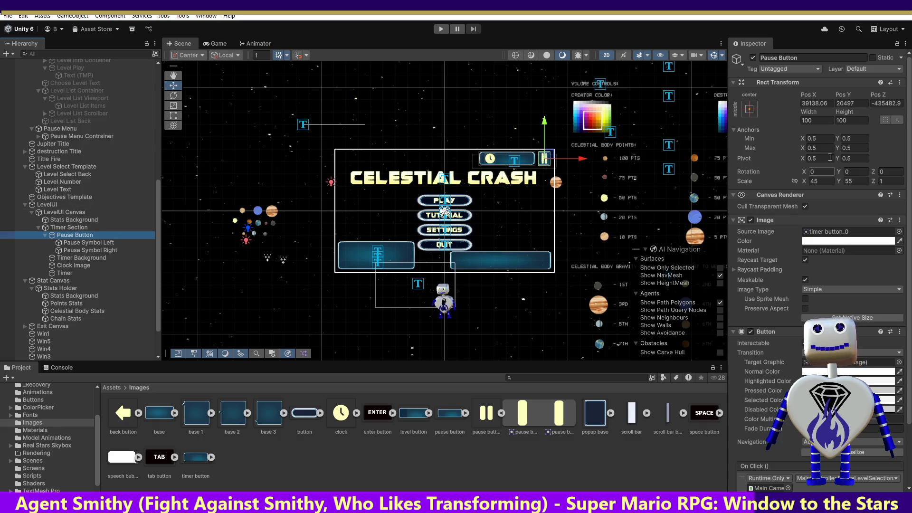
pyautogui.click(886, 101)
pyautogui.write('0')
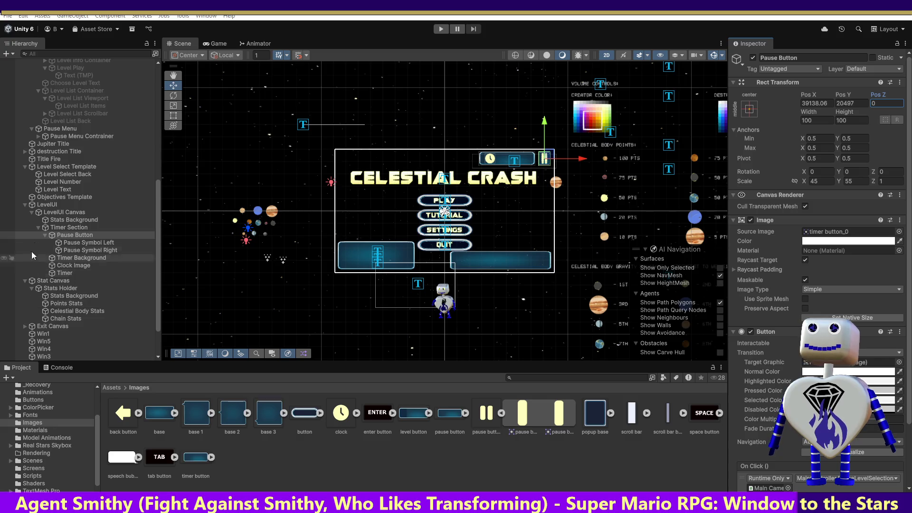
# Move Pause Button directly under LevelUI Canvas and collapse Timer Section.
pyautogui.click(56, 232)
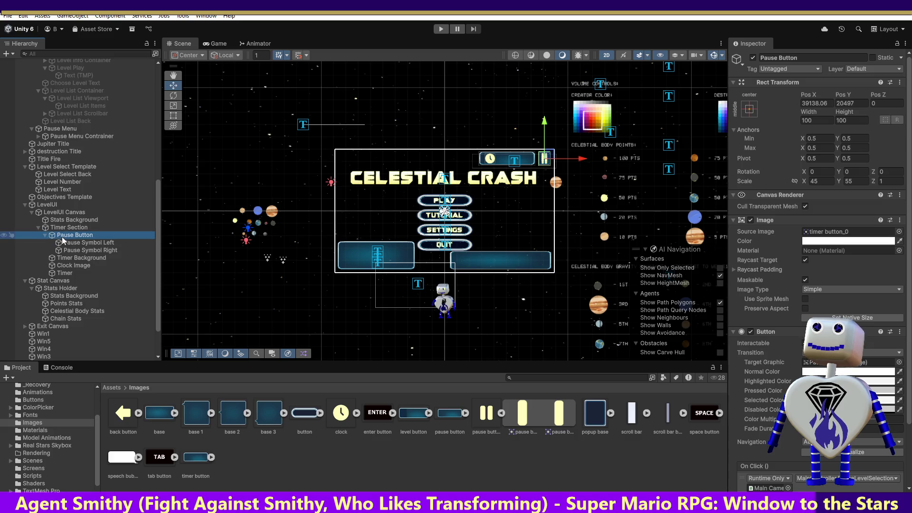
pyautogui.moveTo(62, 237); pyautogui.dragTo(63, 225)
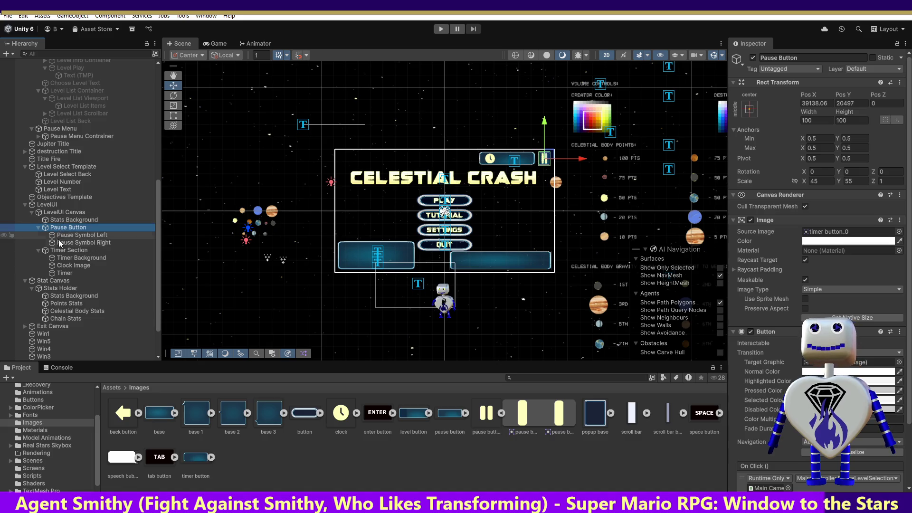
pyautogui.click(39, 249)
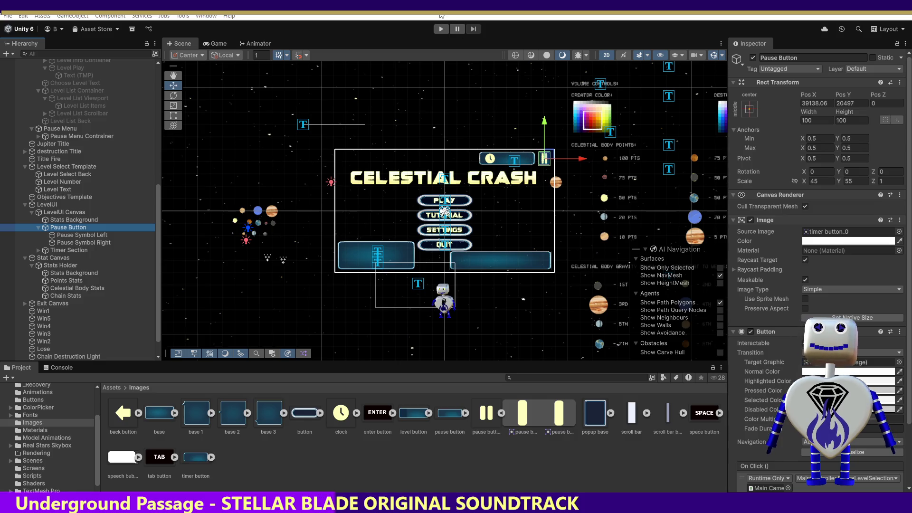
pyautogui.click(381, 27)
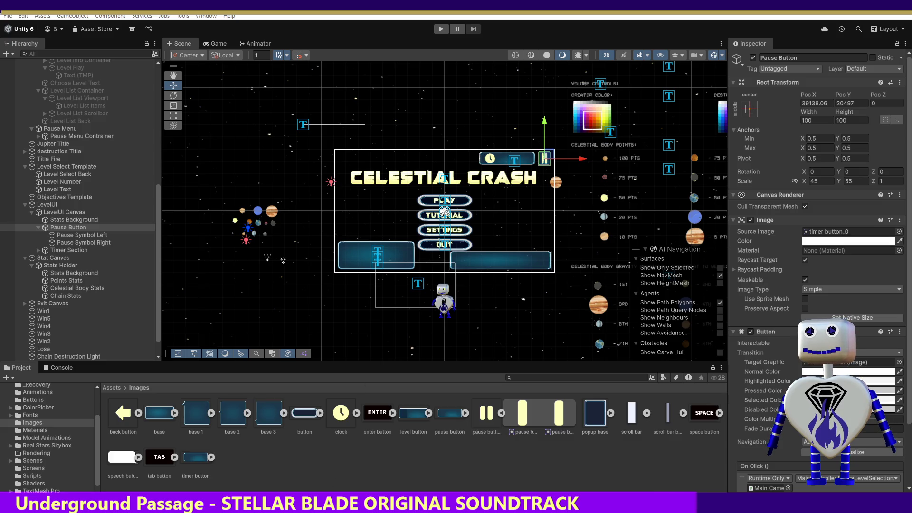
pyautogui.click(261, 503)
# Scroll MainController.cs to the private field declarations around lines 97–141, including uiStatHolder.
pyautogui.click(358, 281)
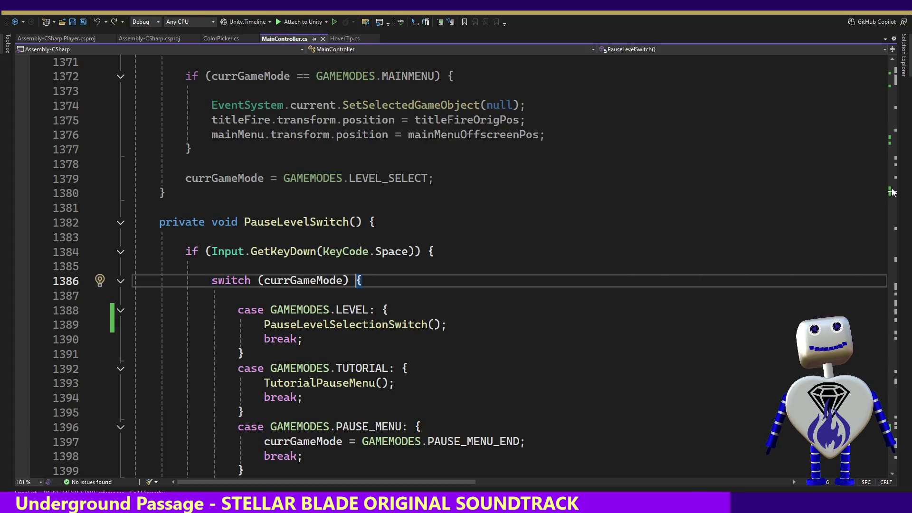
pyautogui.scroll(12, 892, 194)
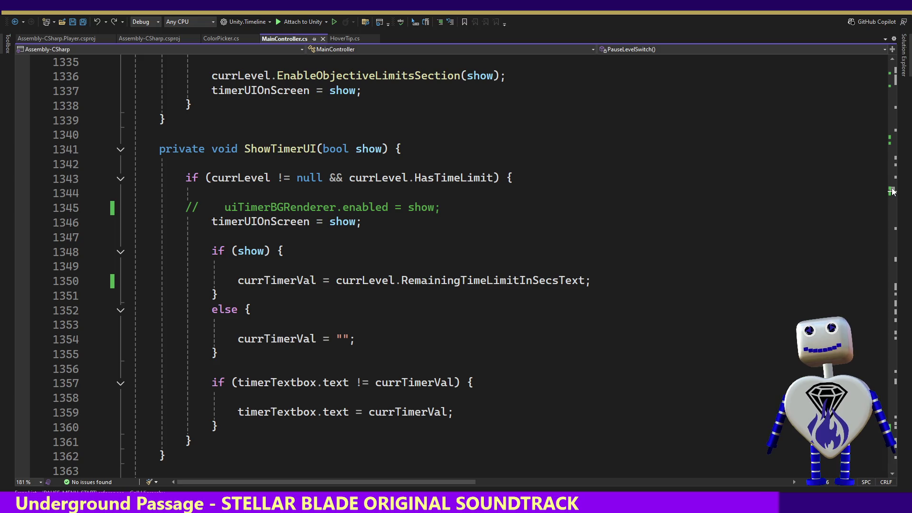
pyautogui.scroll(20, 892, 192)
pyautogui.scroll(-20, 456, 266)
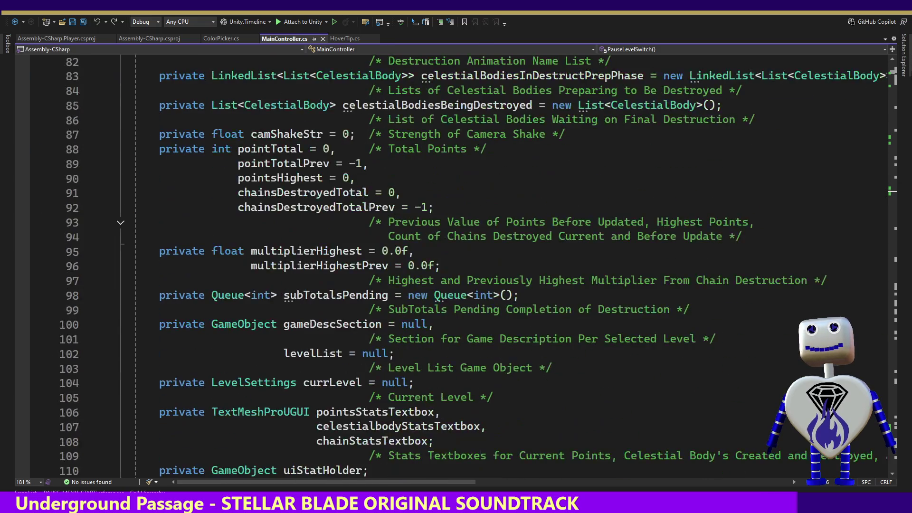
pyautogui.scroll(-5, 456, 265)
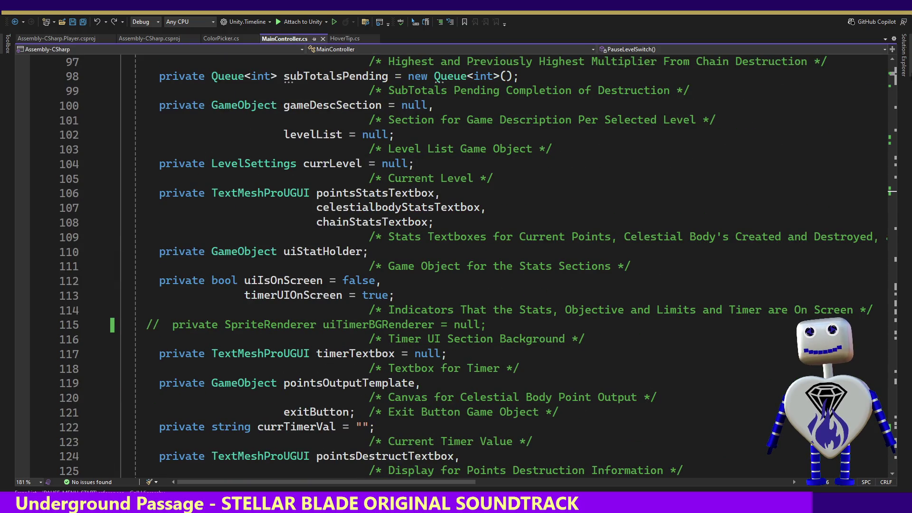
pyautogui.scroll(-5, 456, 266)
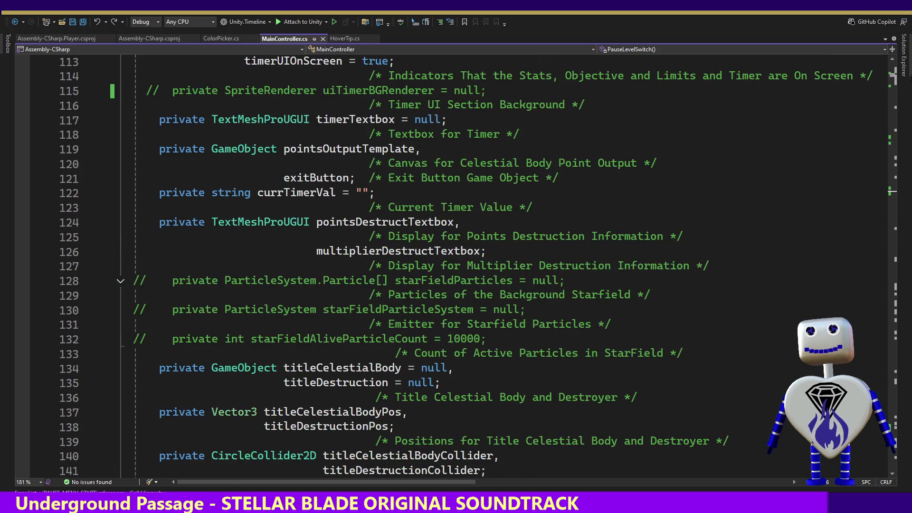
pyautogui.scroll(-2, 456, 266)
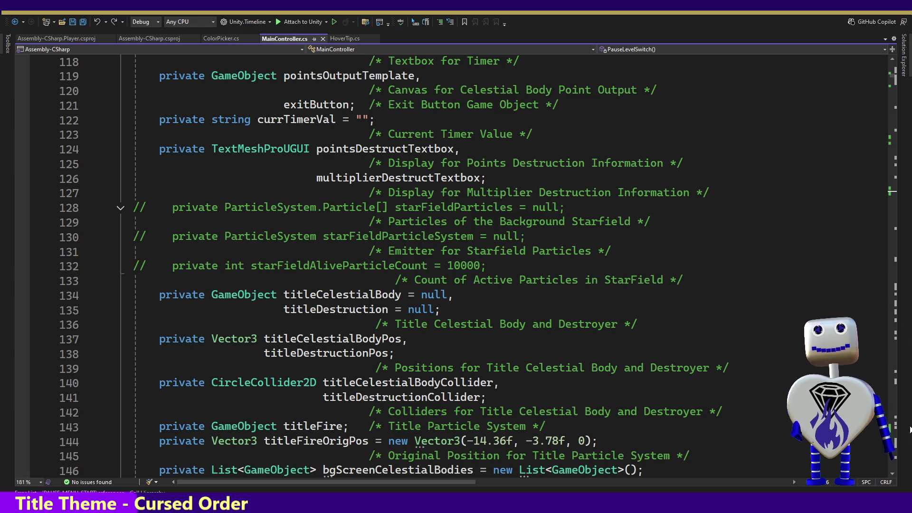
# Search MainController.cs for 'stats ho' and select uiStatHolder on line 239.
pyautogui.click(892, 475)
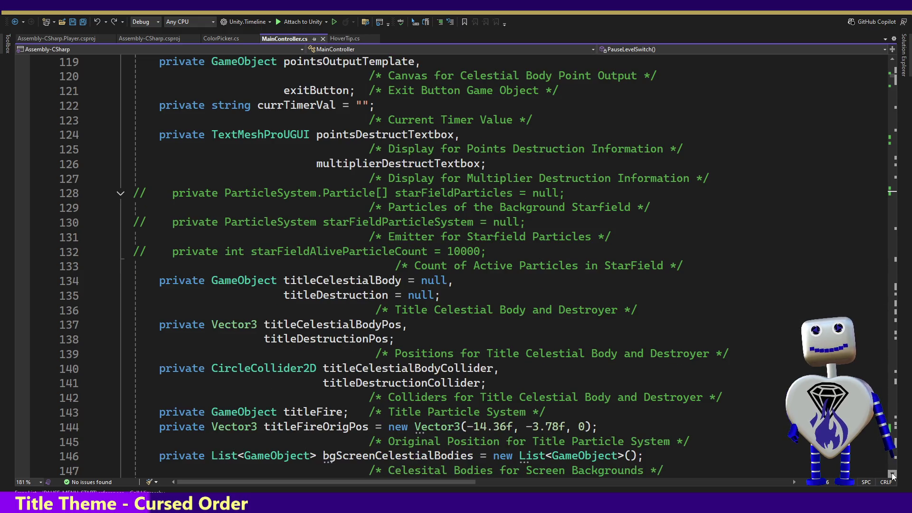
pyautogui.click(892, 475)
pyautogui.click(892, 475)
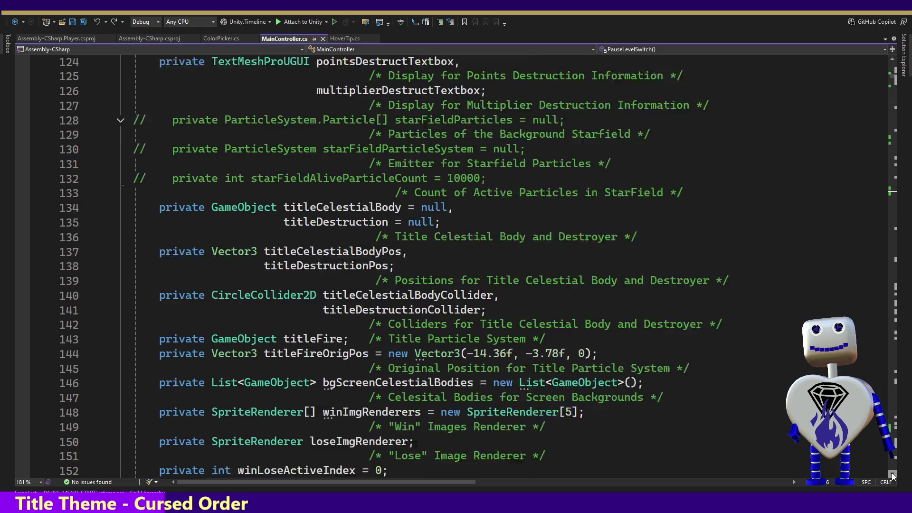
pyautogui.click(892, 475)
pyautogui.click(409, 193)
pyautogui.hotkey('ctrl', 'f')
pyautogui.write('stat')
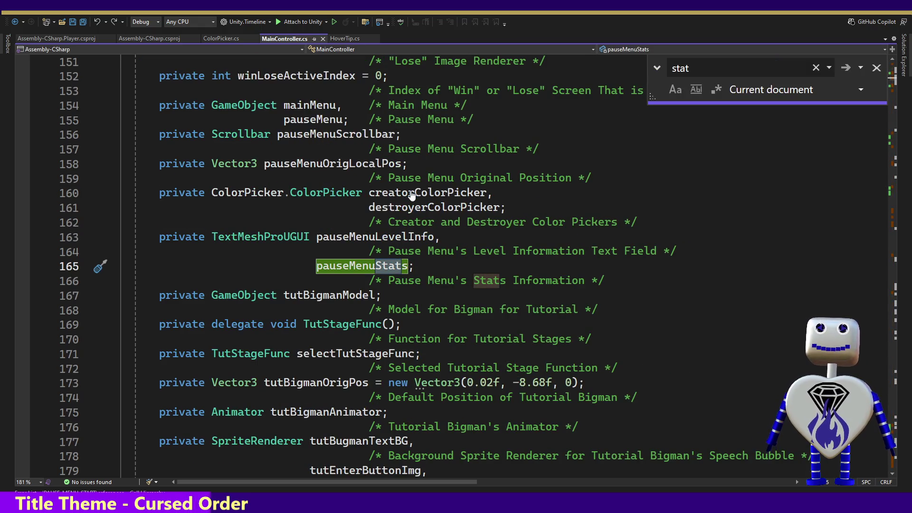
pyautogui.write('sh')
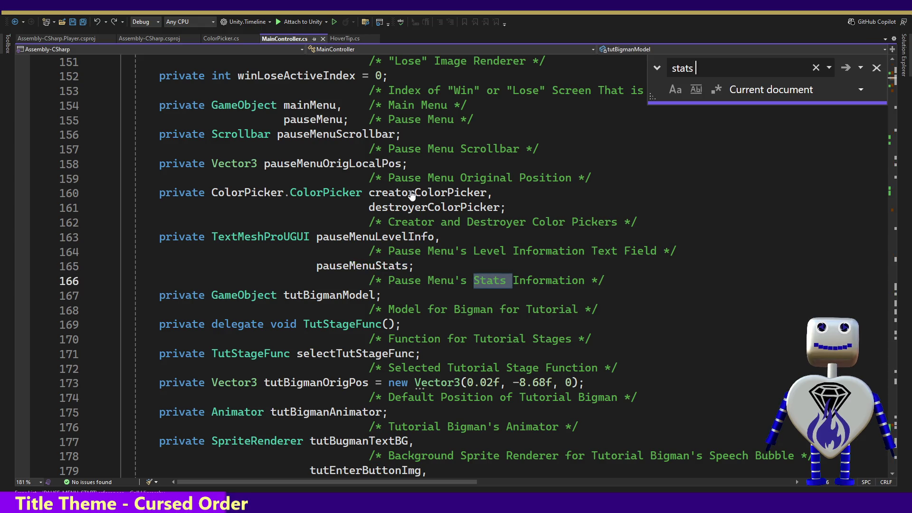
pyautogui.press('BackSpace')
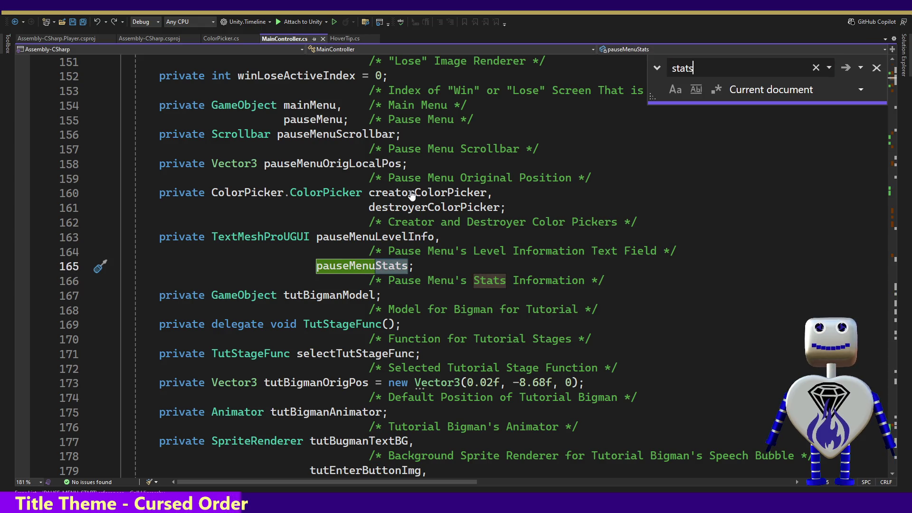
pyautogui.write('ho')
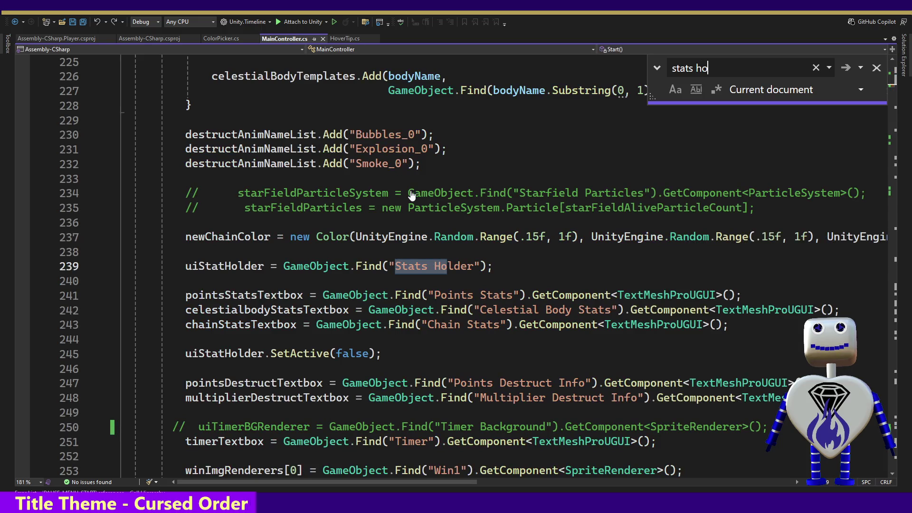
pyautogui.doubleClick(215, 267)
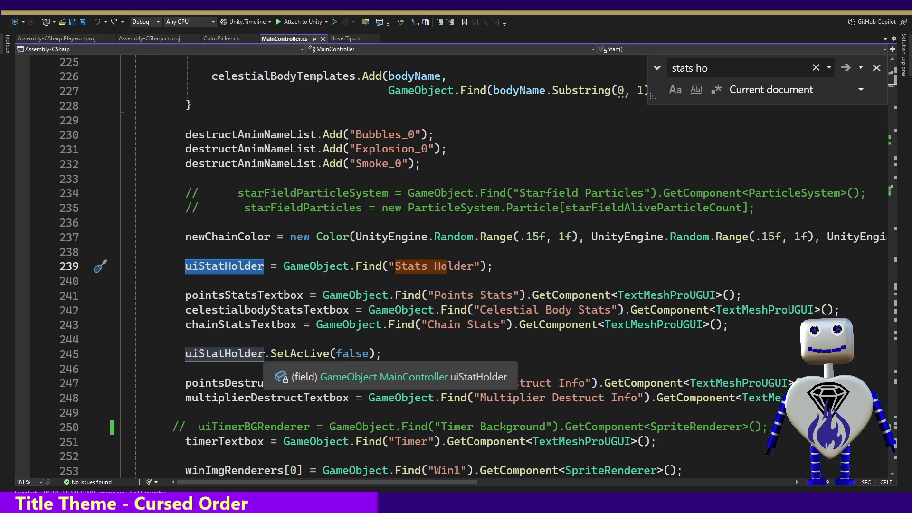
# Delete the uiStatHolder.SetActive(false) line and the blank line above it from Start().
pyautogui.click(244, 353)
pyautogui.click(392, 350)
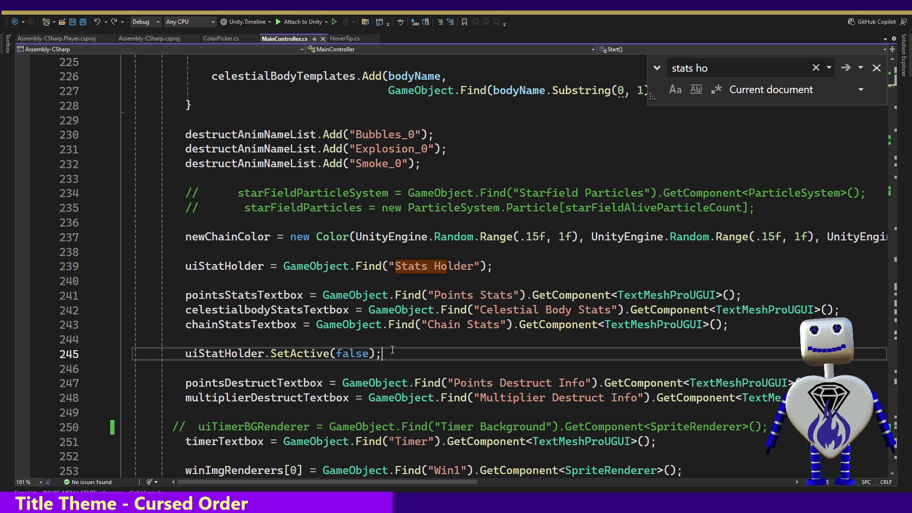
pyautogui.moveTo(392, 350); pyautogui.dragTo(391, 340)
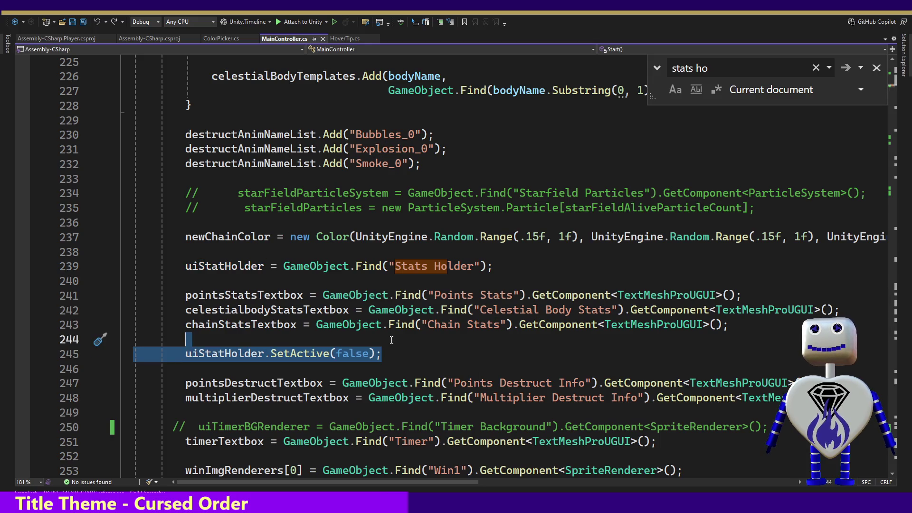
pyautogui.press('Delete')
pyautogui.press('BackSpace')
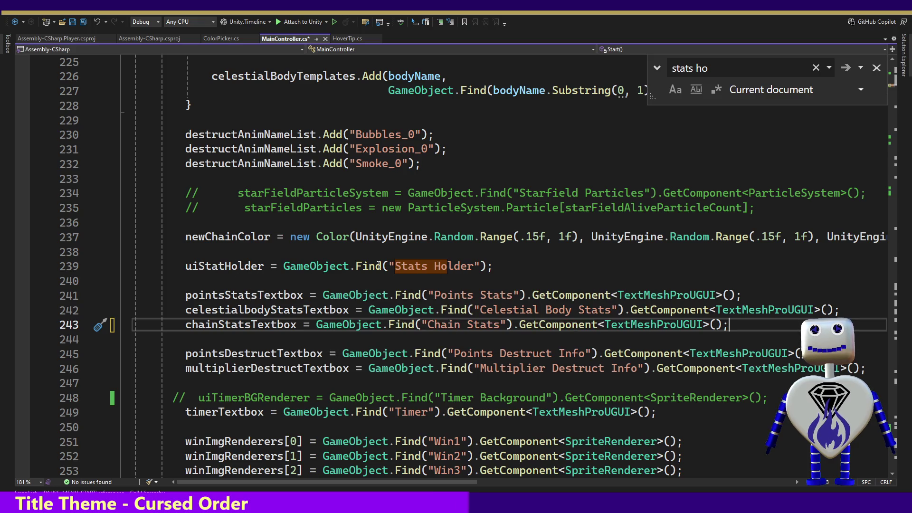
pyautogui.click(223, 265)
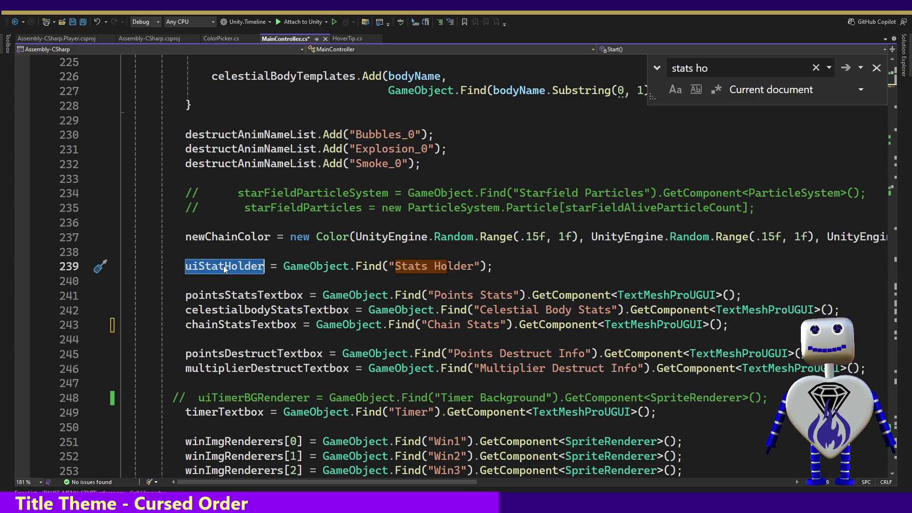
# Close the search and list all references to uiStatHolder.
pyautogui.click(876, 68)
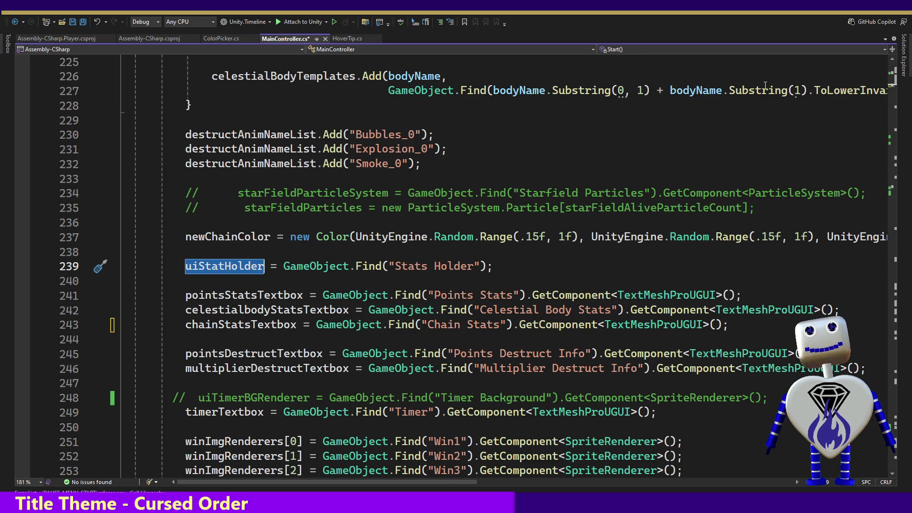
pyautogui.rightClick(195, 281)
pyautogui.rightClick(192, 267)
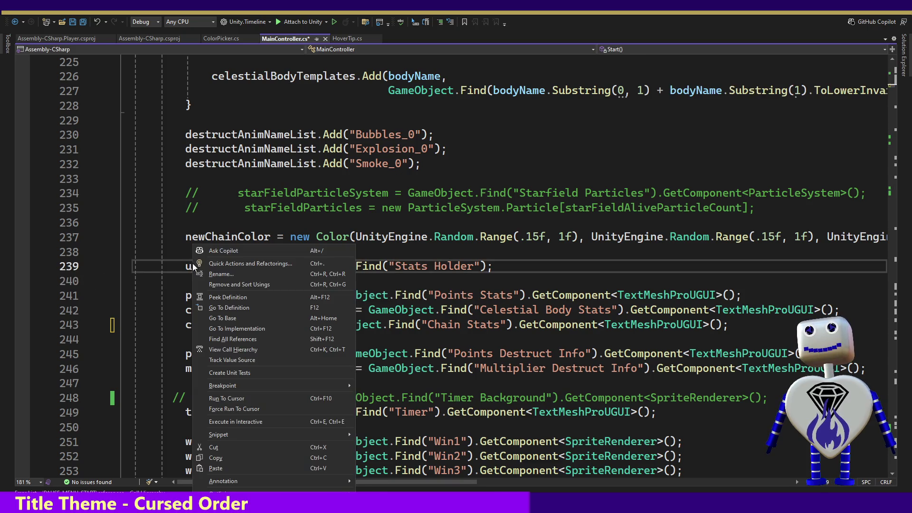
pyautogui.press('Escape')
pyautogui.click(190, 266)
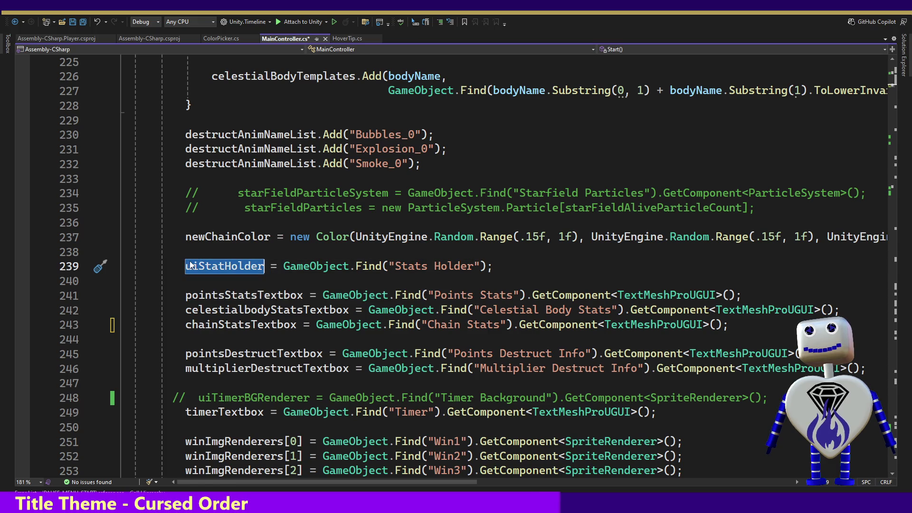
pyautogui.rightClick(190, 265)
pyautogui.click(220, 338)
# Delete the uiStatHolder.SetActive(show) call from ShowFullUI().
pyautogui.doubleClick(116, 413)
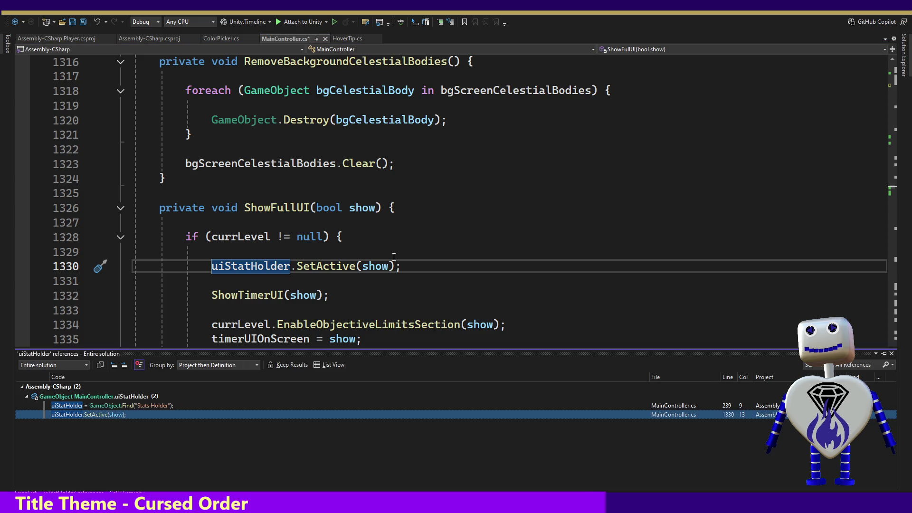
pyautogui.moveTo(433, 266); pyautogui.dragTo(434, 243)
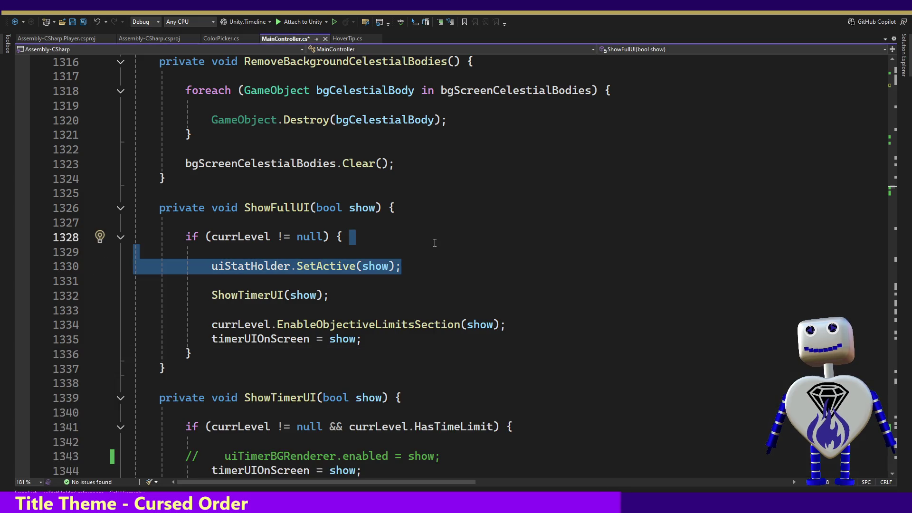
pyautogui.press('Delete')
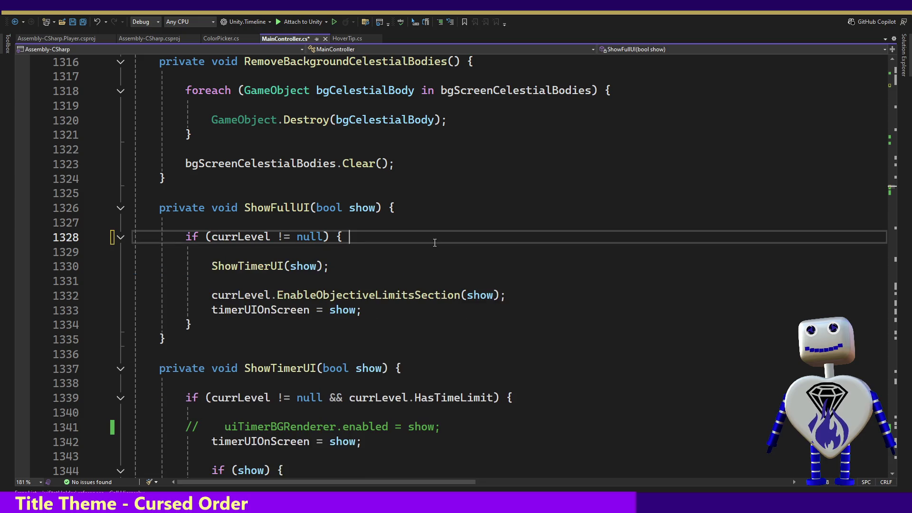